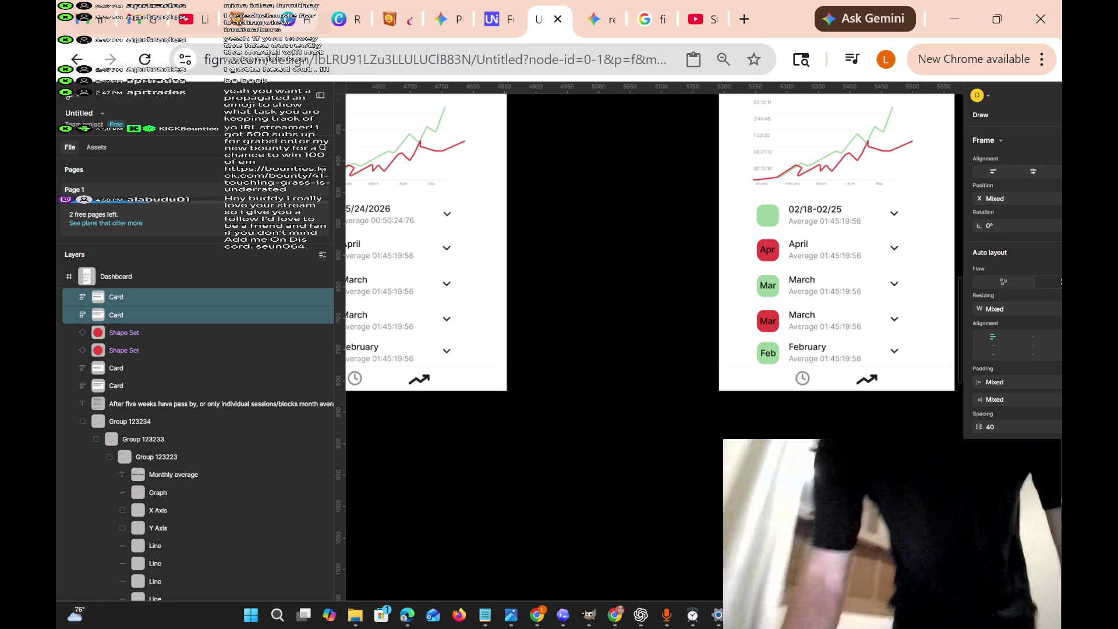
Exit the app-dashboard design file back to Figma's Recents page.
{"action": "left_click", "coordinate": [76, 59]}
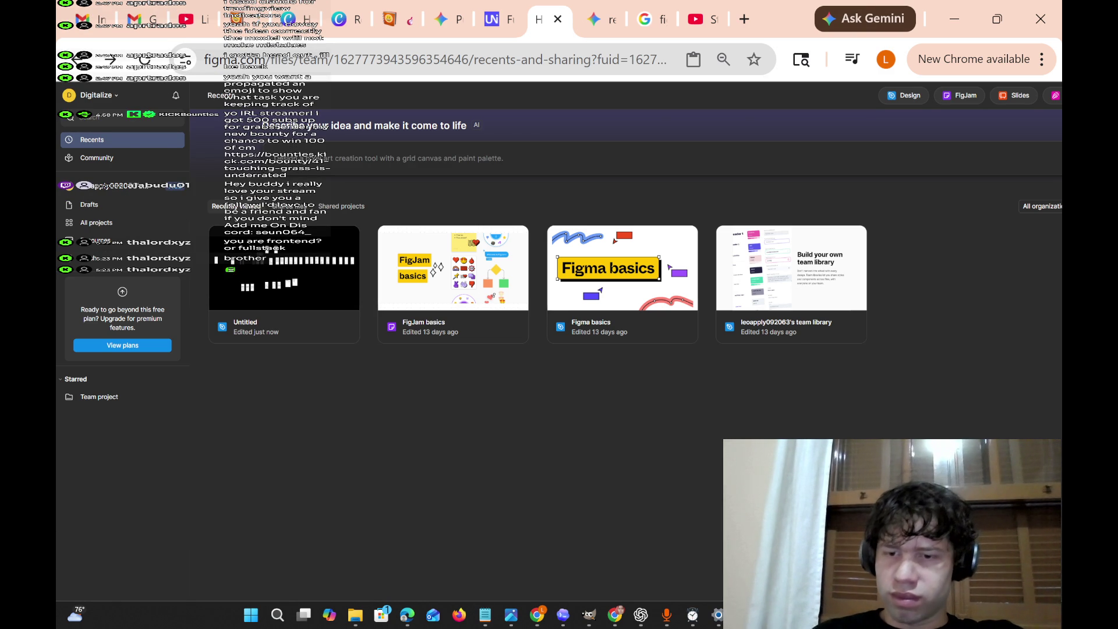
Switch from the browser to the OBS Studio window.
{"action": "key", "text": "super+Down"}
{"action": "key", "text": "super+d"}
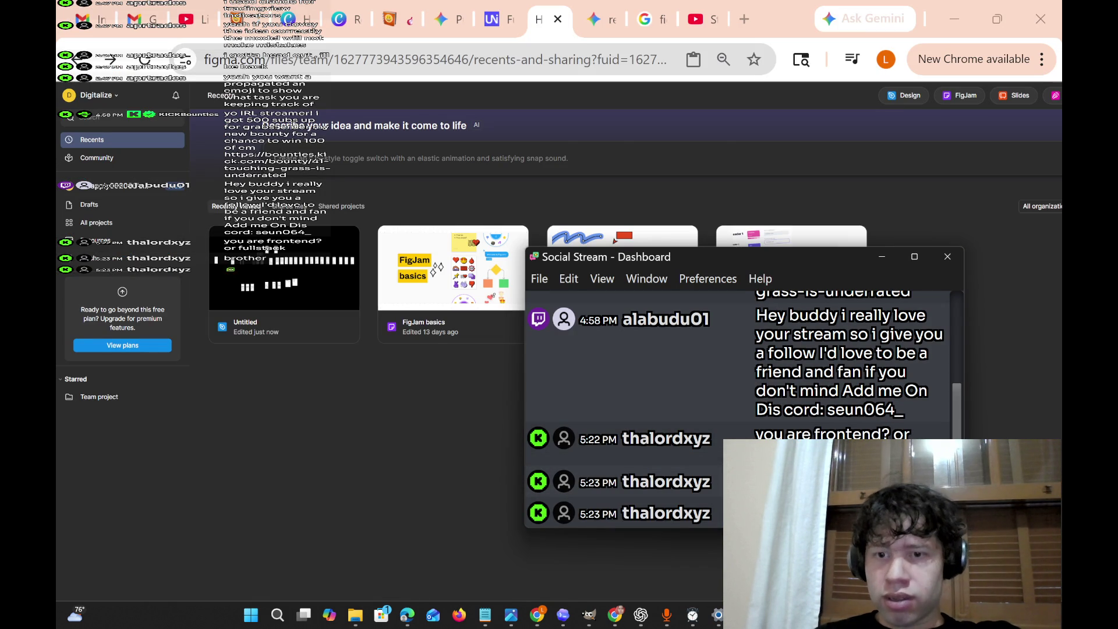
{"action": "key", "text": "alt+Tab"}
Add an Audio Input Capture source using Microphone (WO Mic Device).
{"action": "left_click", "coordinate": [62, 572]}
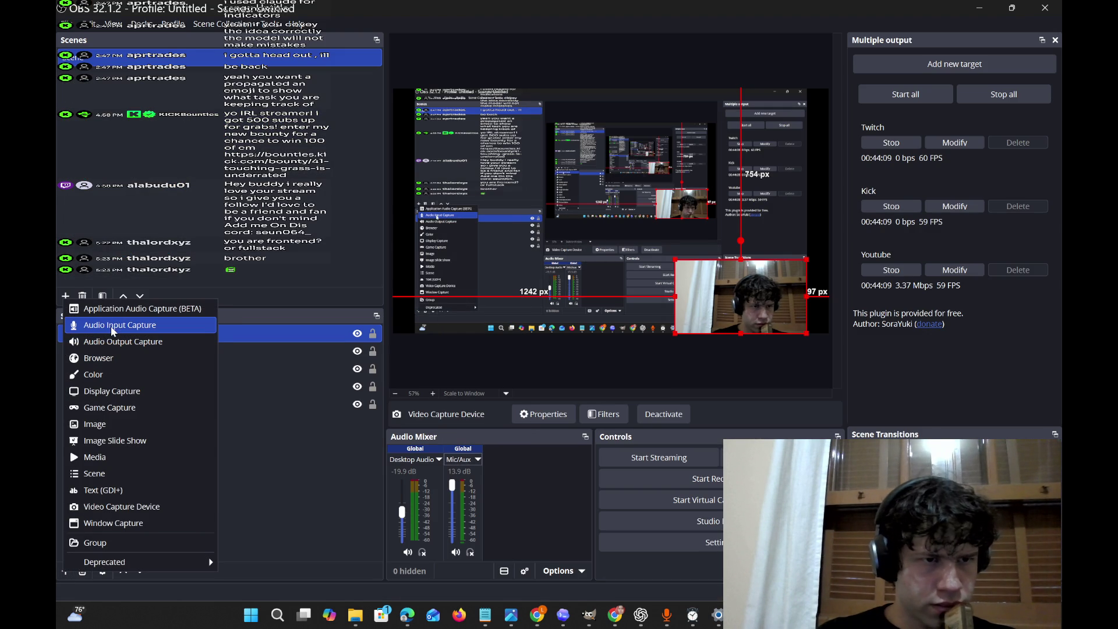
{"action": "left_click", "coordinate": [114, 325]}
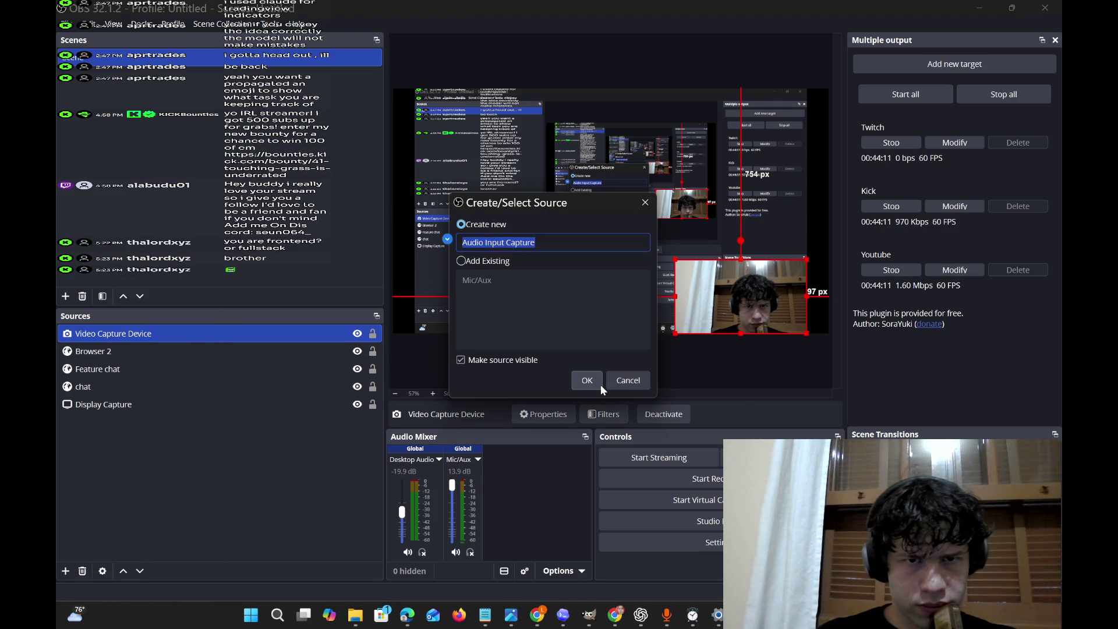
{"action": "left_click", "coordinate": [601, 386]}
{"action": "left_click", "coordinate": [524, 115]}
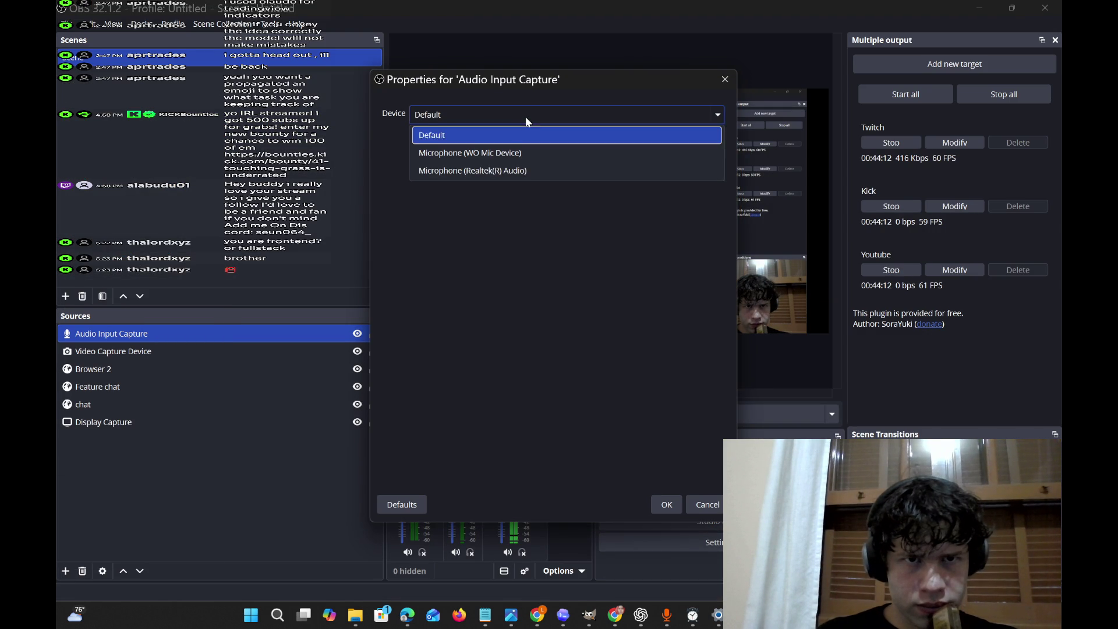
{"action": "left_click", "coordinate": [527, 152]}
{"action": "left_click", "coordinate": [667, 505]}
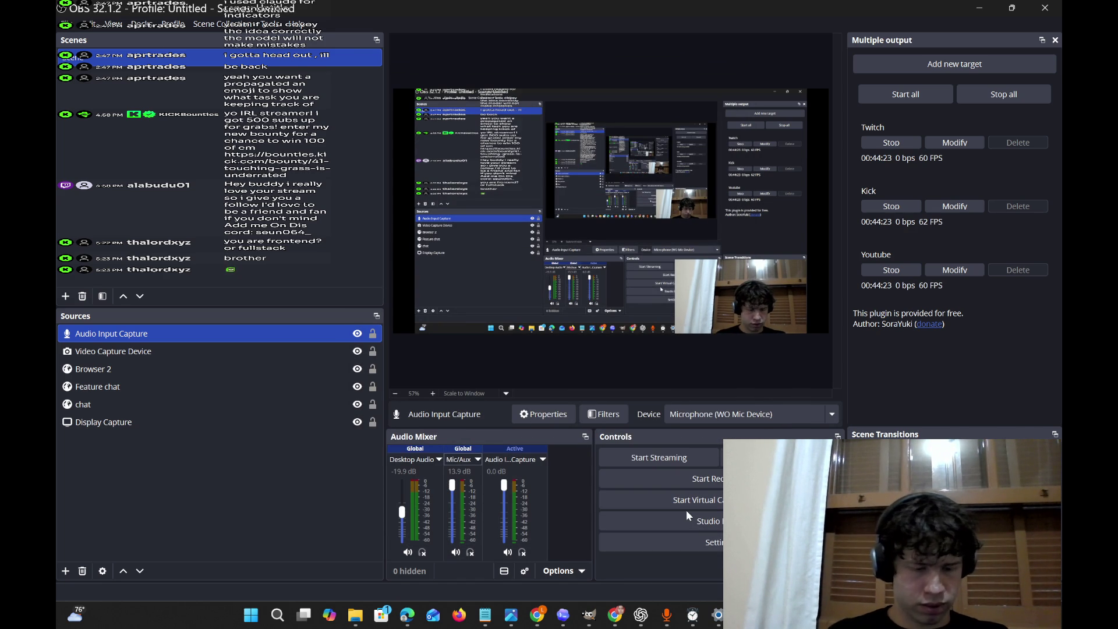
{"action": "left_click", "coordinate": [591, 618]}
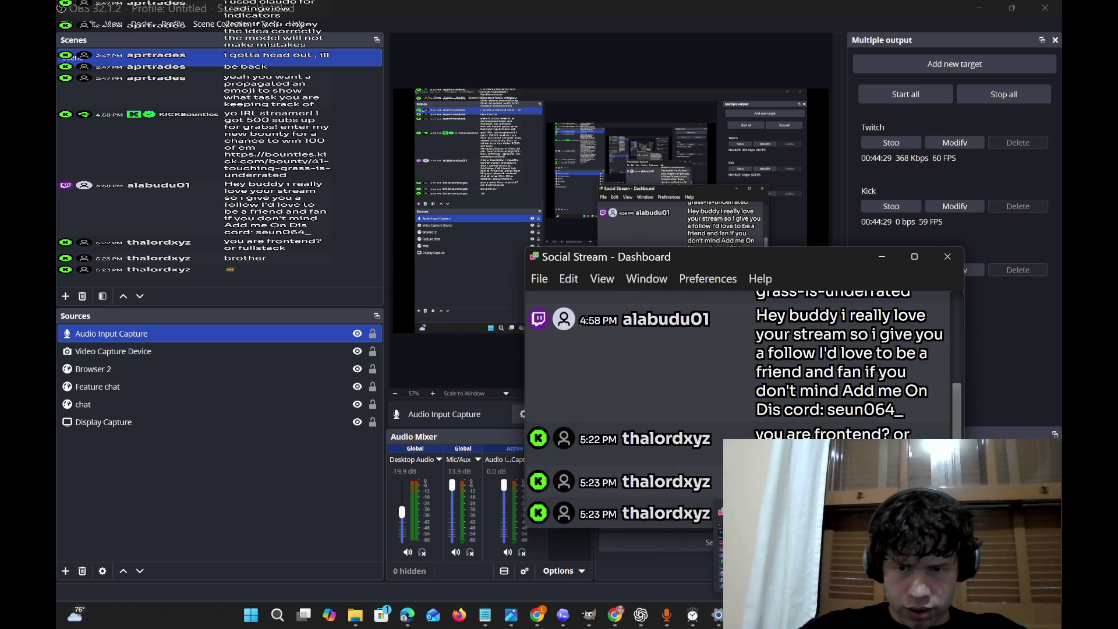
Bring Chrome forward and switch from Gmail to the Kick live stream tab.
{"action": "mouse_move", "coordinate": [615, 614]}
{"action": "left_click", "coordinate": [616, 550]}
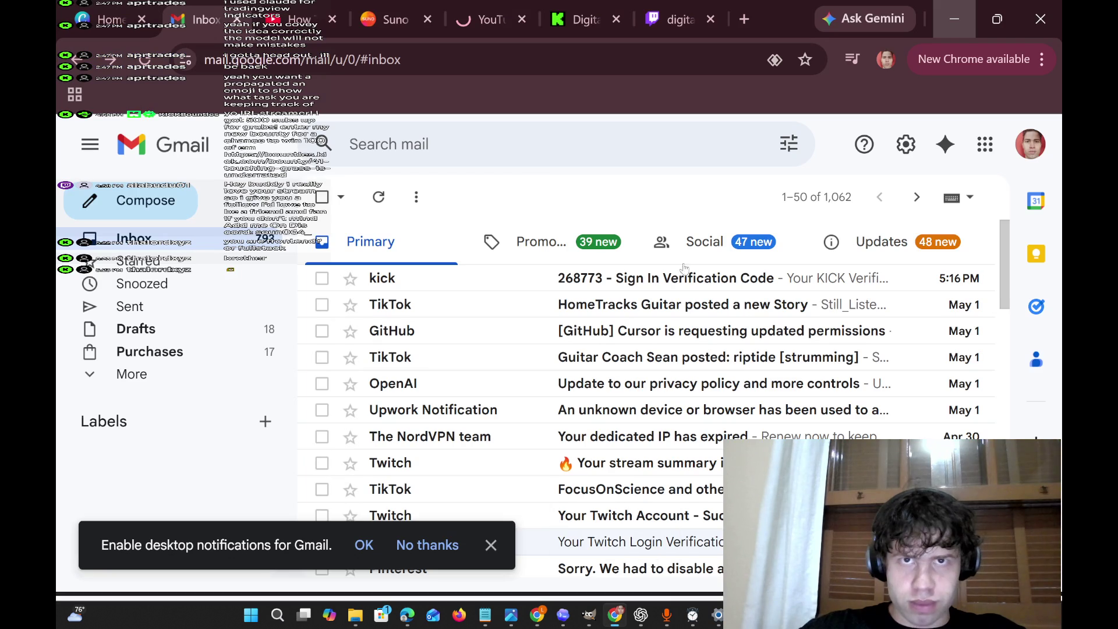
{"action": "left_click", "coordinate": [577, 29]}
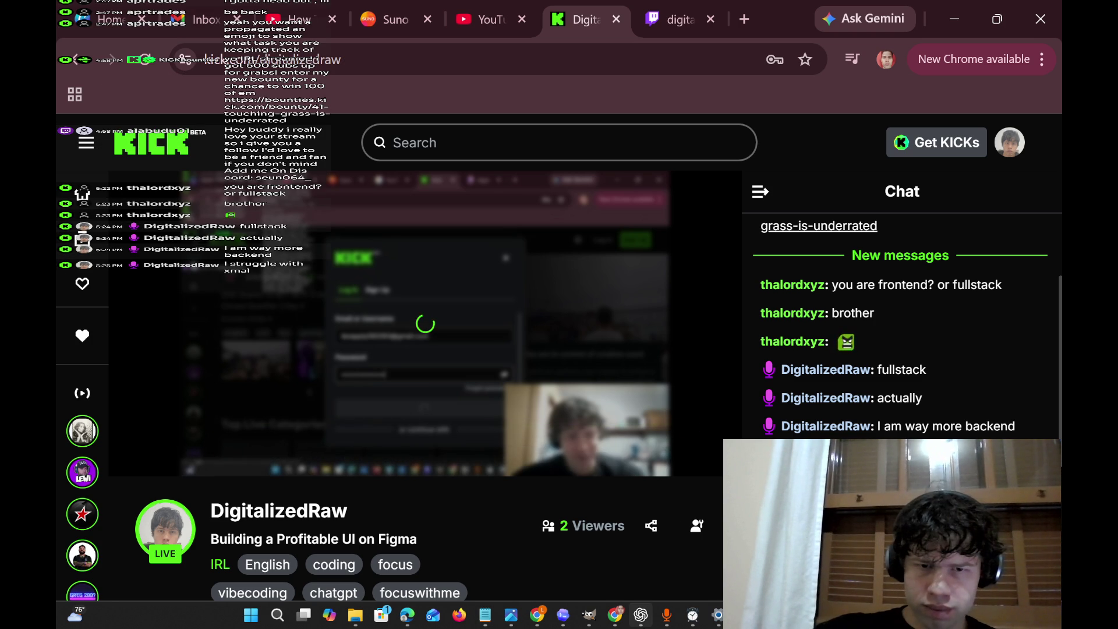
Look over the Twitch and YouTube tabs and YouTube account menu, then return to OBS.
{"action": "left_click", "coordinate": [678, 19]}
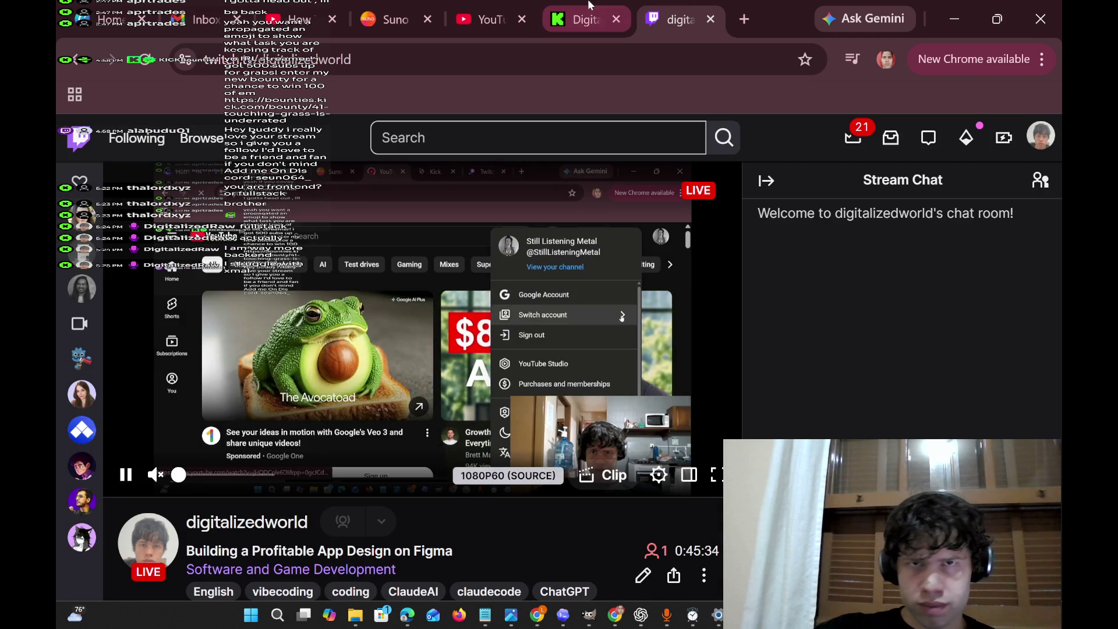
{"action": "left_click", "coordinate": [589, 5]}
{"action": "left_click", "coordinate": [516, 9]}
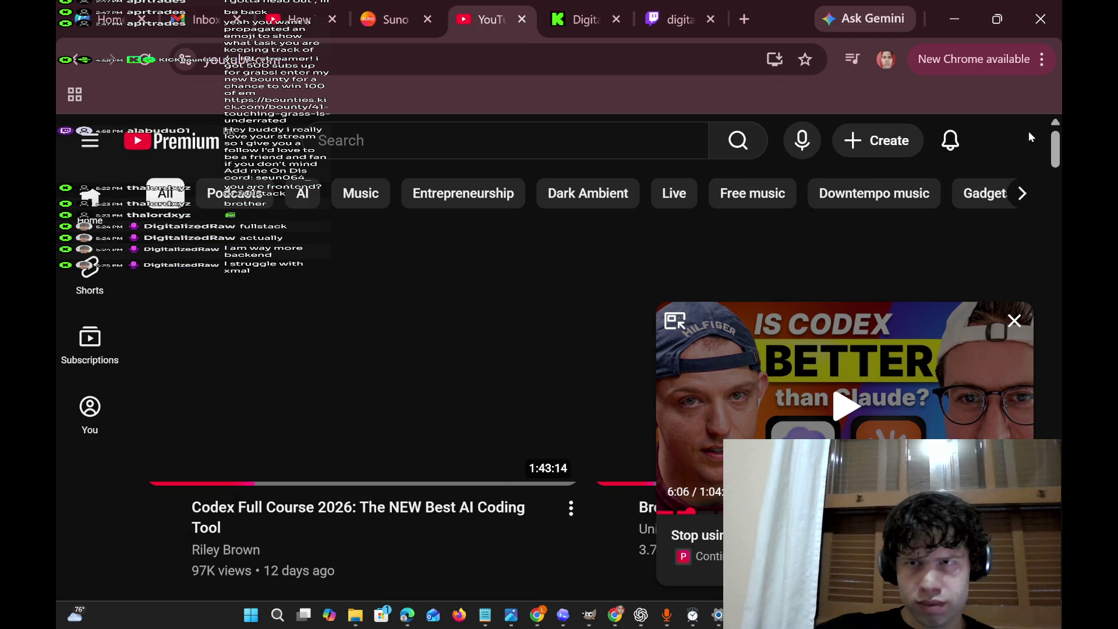
{"action": "left_click", "coordinate": [1018, 142]}
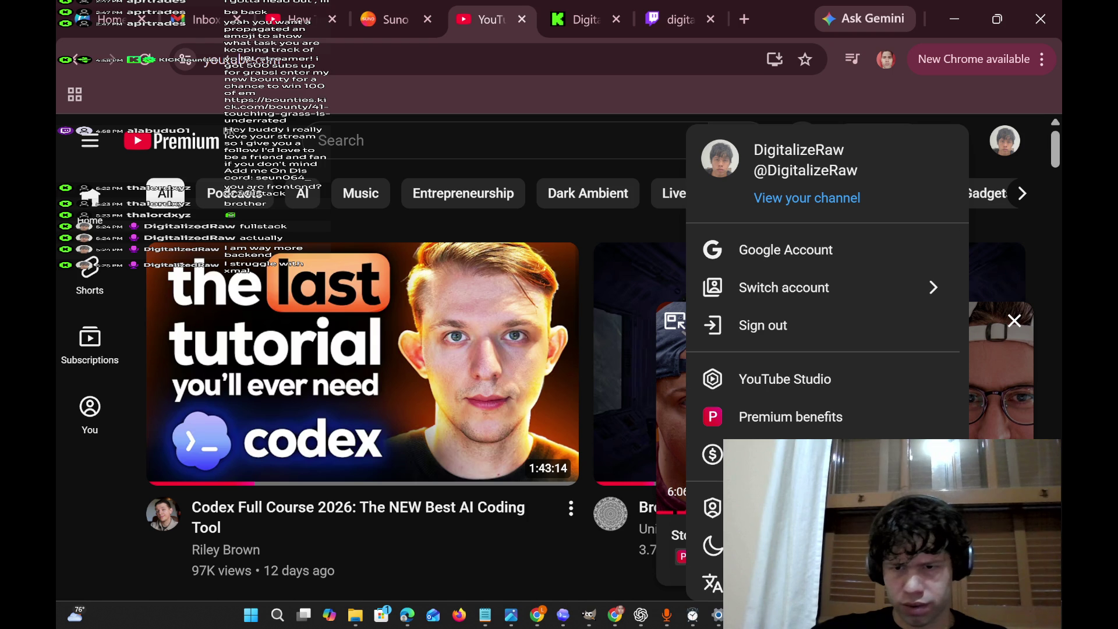
{"action": "left_click", "coordinate": [589, 615]}
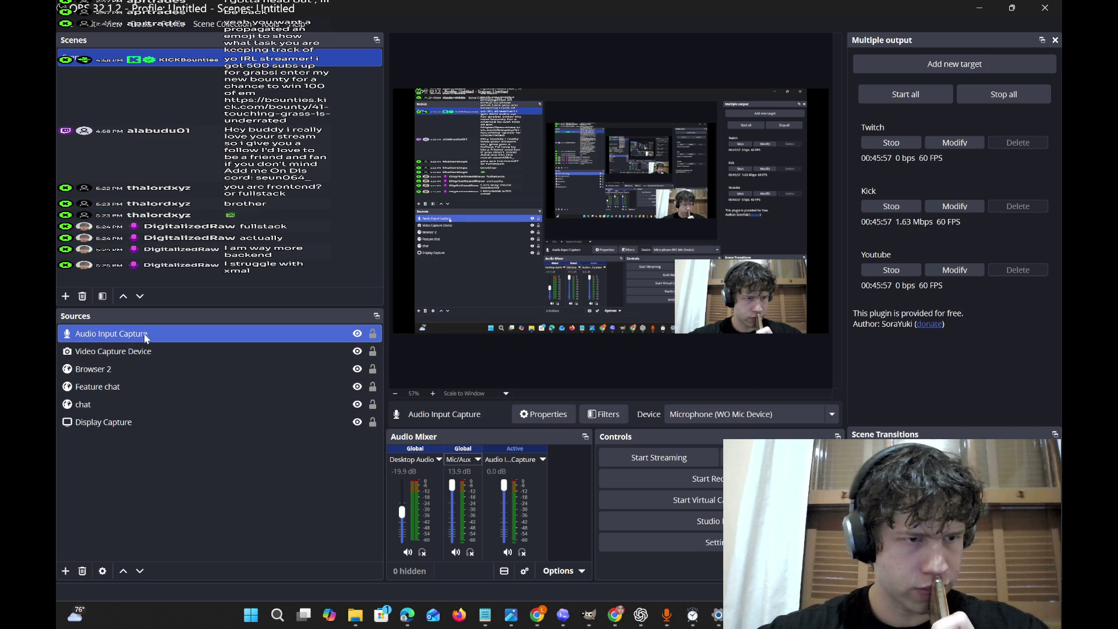
Add Audio Input Capture 2 using the WO Mic Device microphone.
{"action": "left_click", "coordinate": [67, 571]}
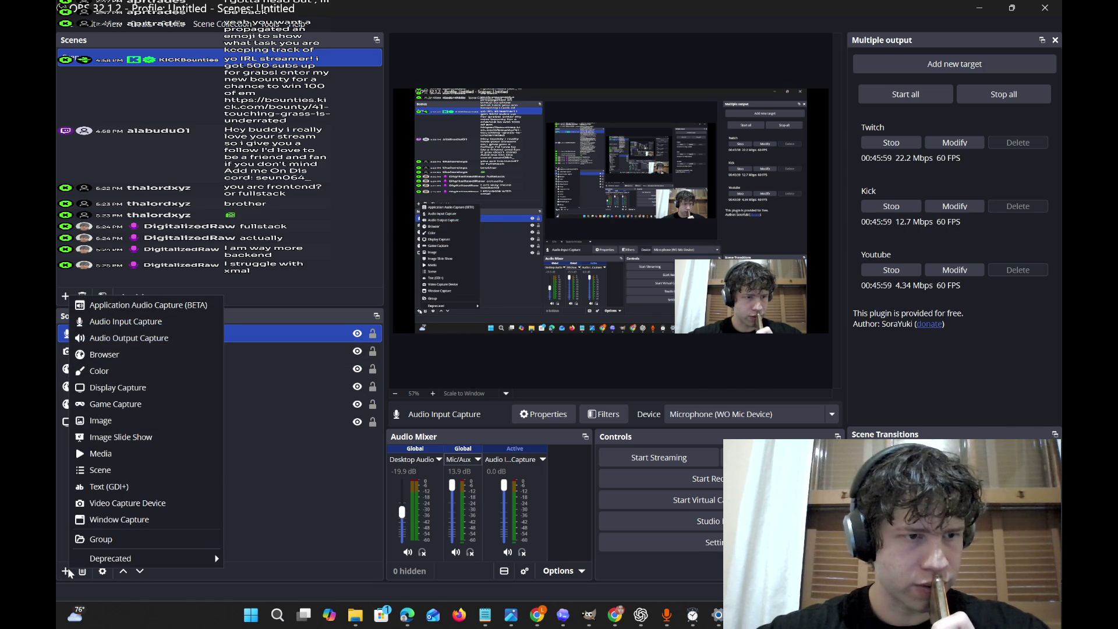
{"action": "left_click", "coordinate": [144, 329]}
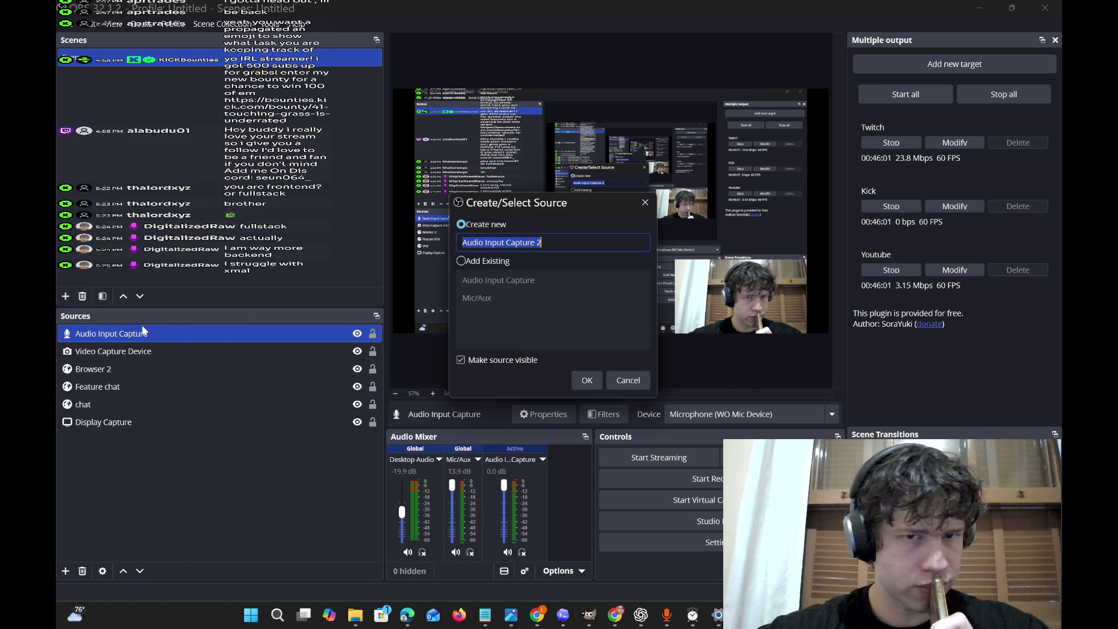
{"action": "left_click", "coordinate": [586, 379]}
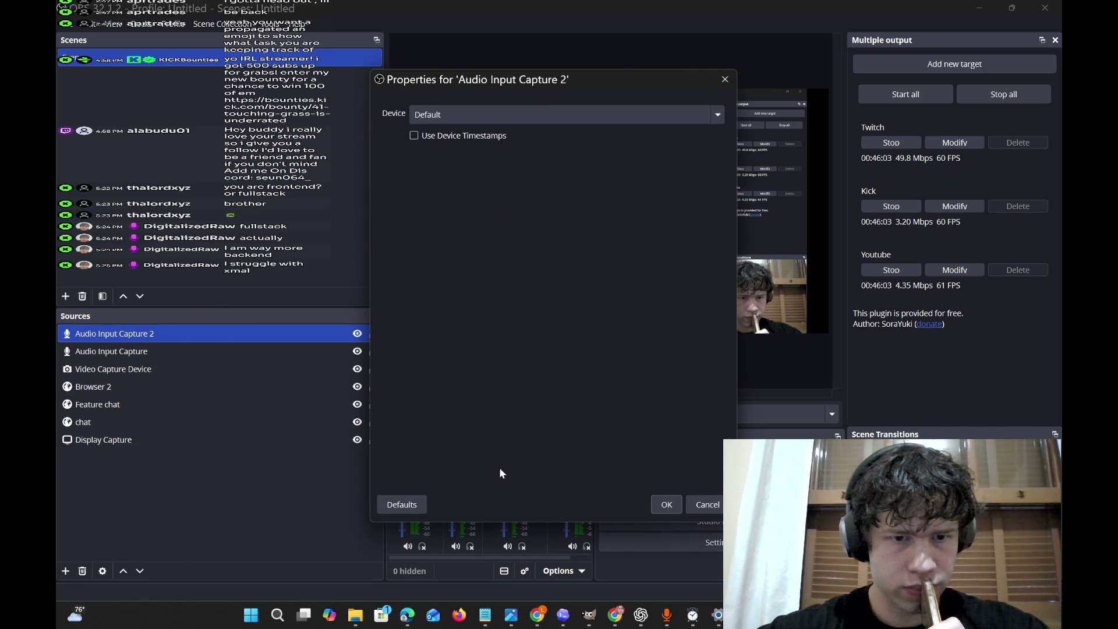
{"action": "left_click", "coordinate": [489, 117]}
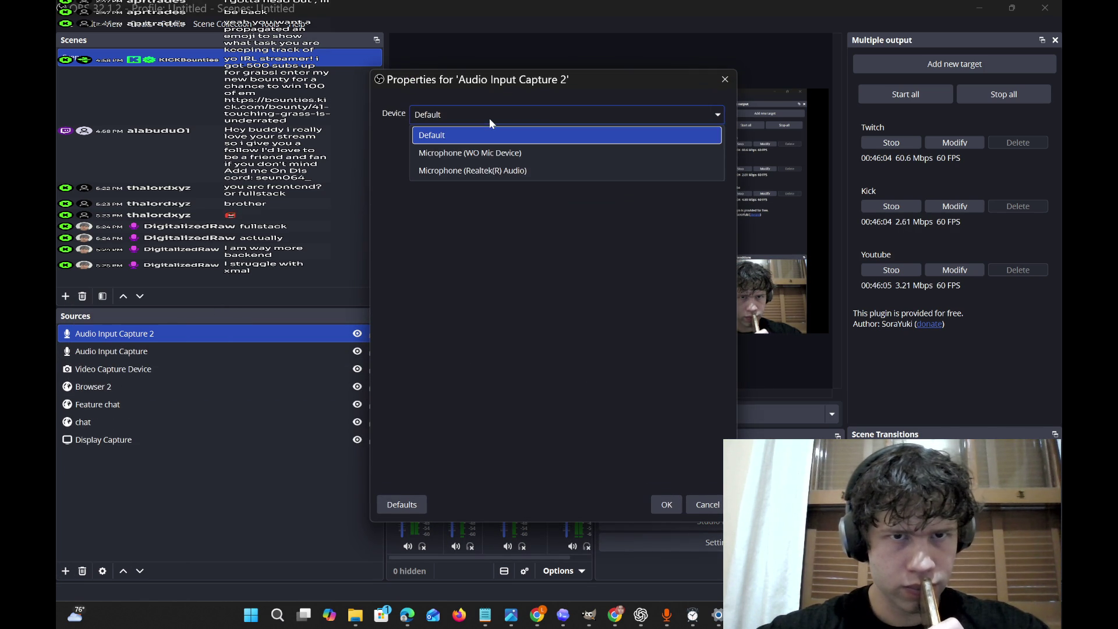
{"action": "left_click", "coordinate": [510, 154]}
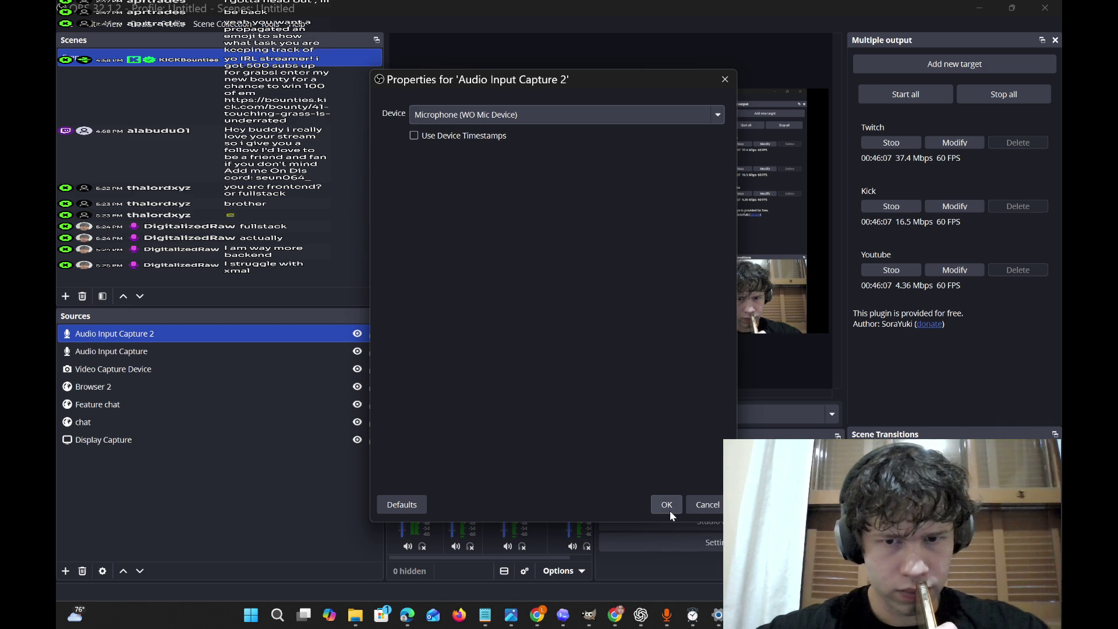
{"action": "left_click", "coordinate": [666, 505]}
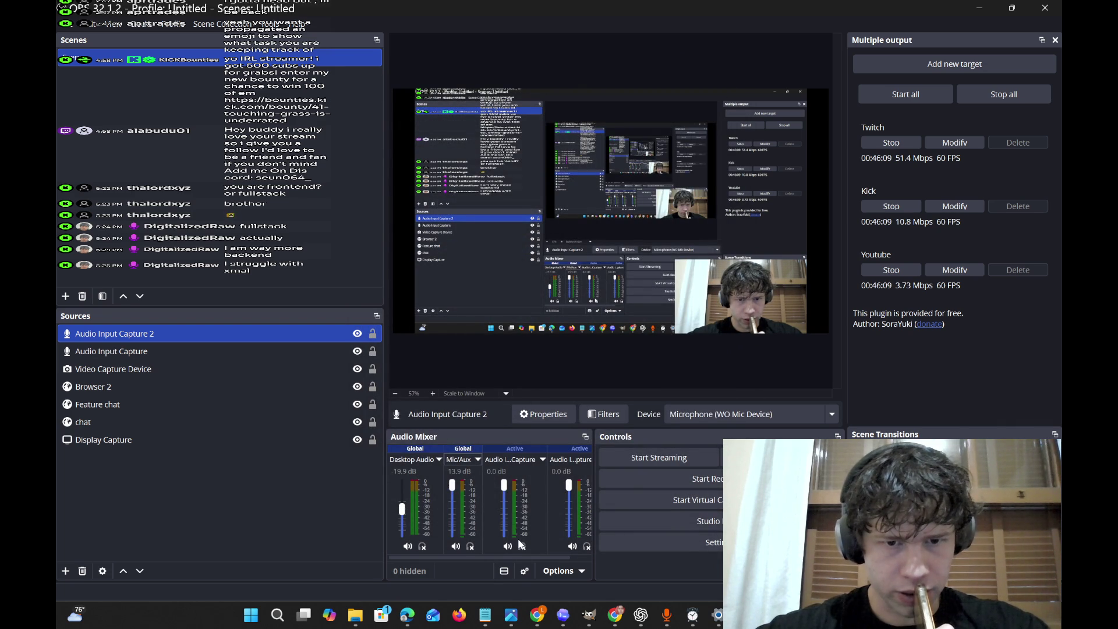
{"action": "left_click", "coordinate": [542, 460]}
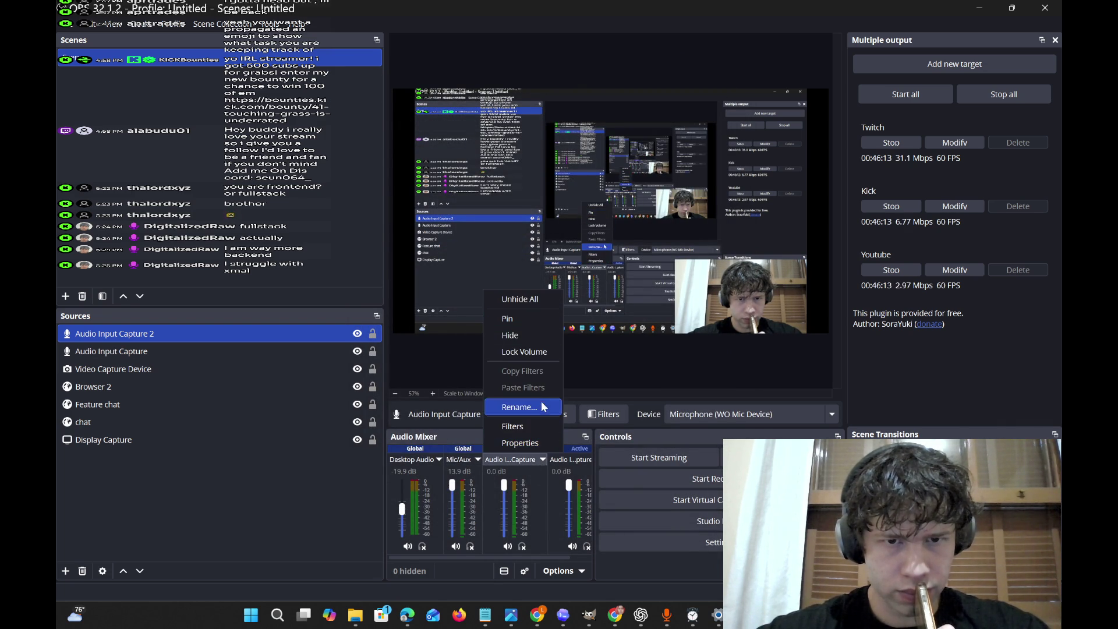
{"action": "left_click", "coordinate": [525, 532]}
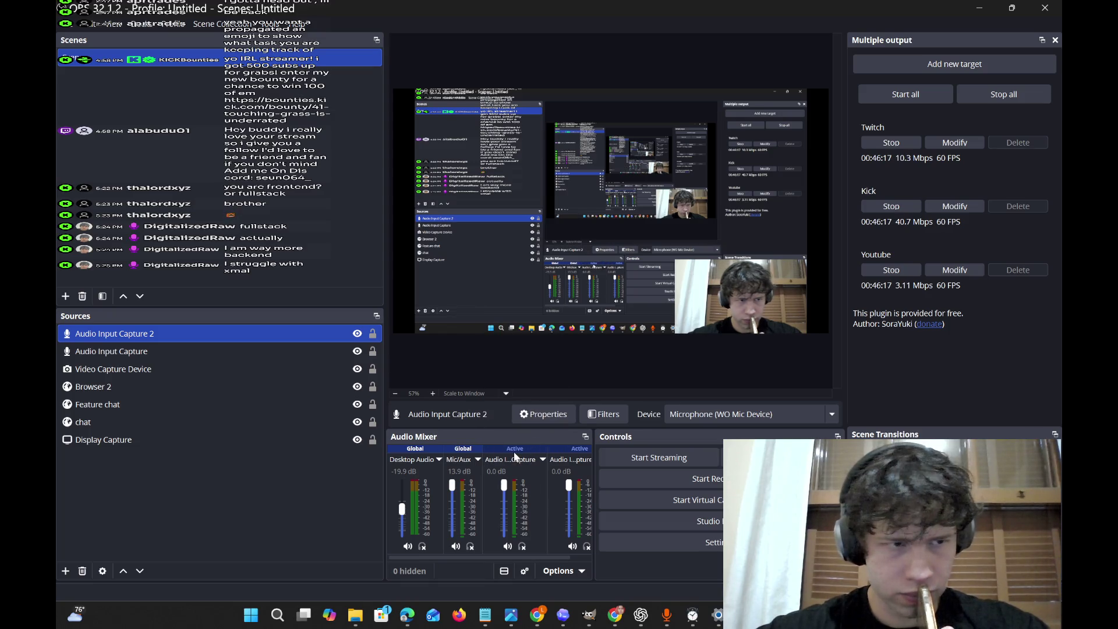
Remove both Audio Input Capture 2 and Audio Input Capture from the scene.
{"action": "right_click", "coordinate": [230, 337]}
{"action": "left_click", "coordinate": [299, 531]}
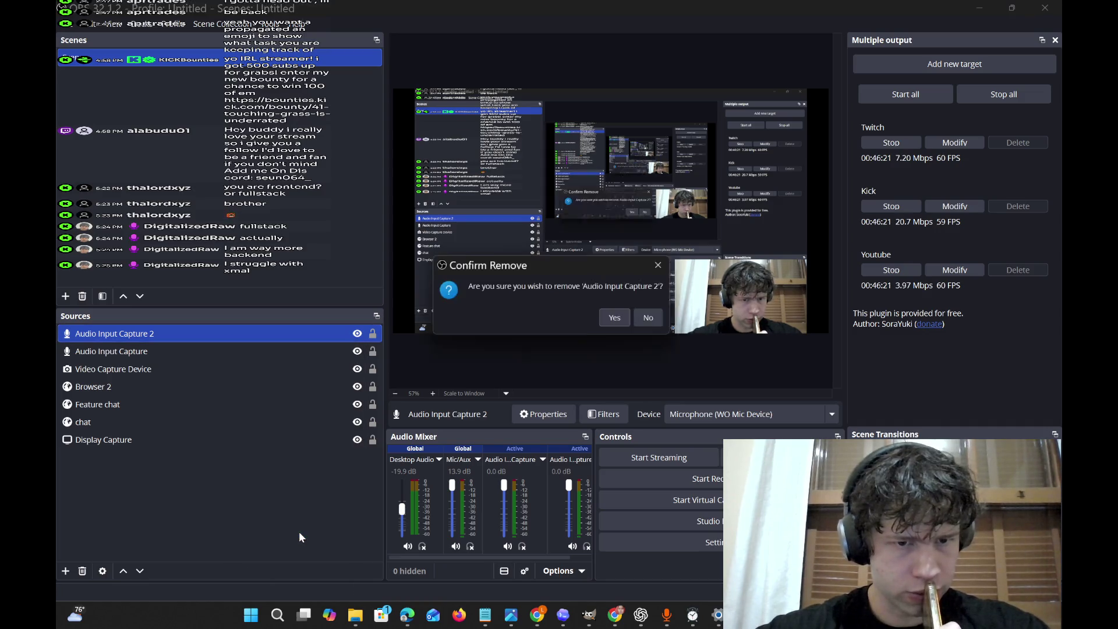
{"action": "left_click", "coordinate": [619, 320]}
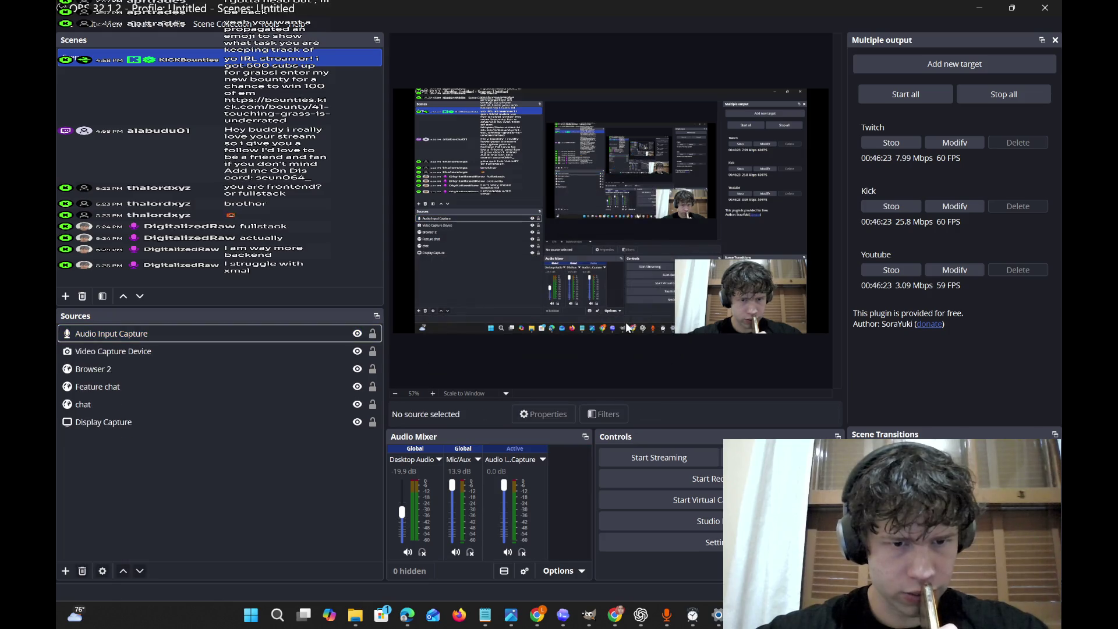
{"action": "left_click", "coordinate": [282, 337]}
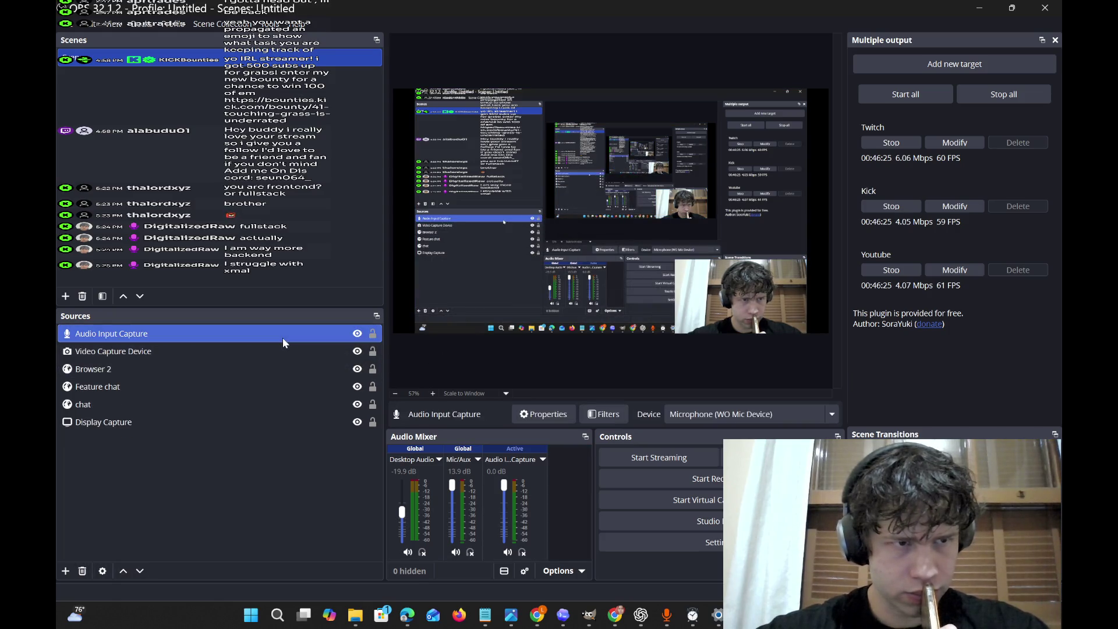
{"action": "right_click", "coordinate": [283, 339]}
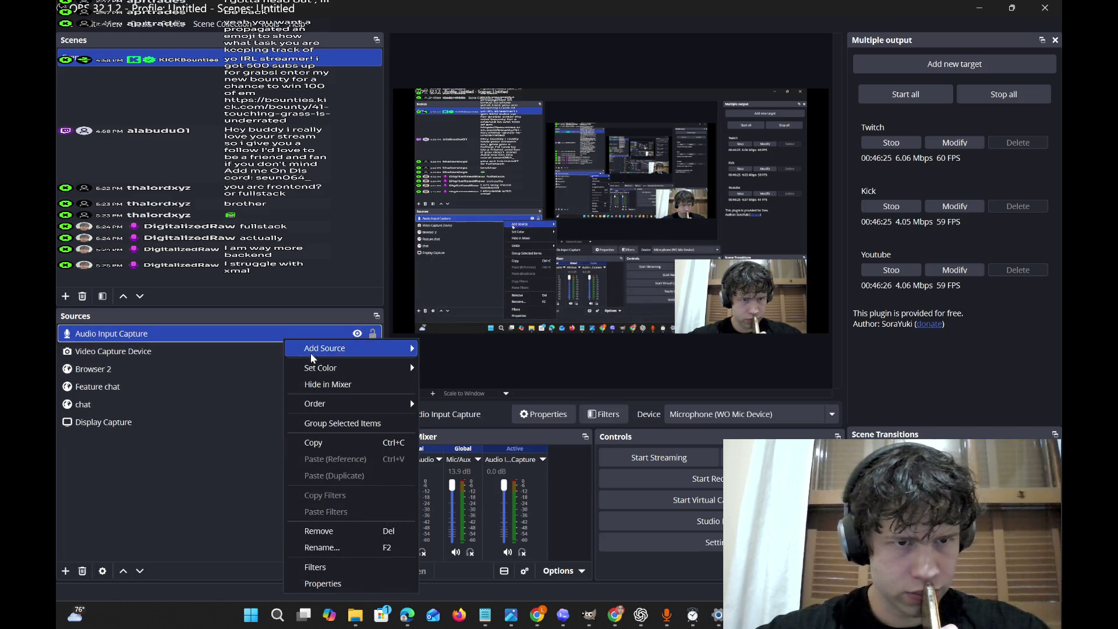
{"action": "left_click", "coordinate": [347, 534]}
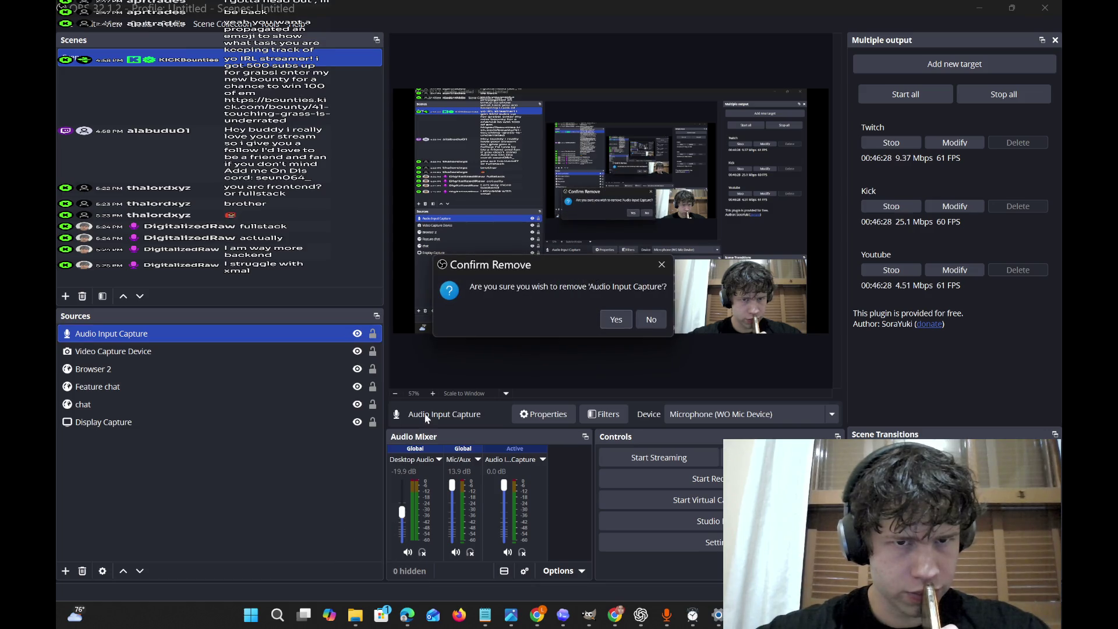
{"action": "left_click", "coordinate": [616, 320]}
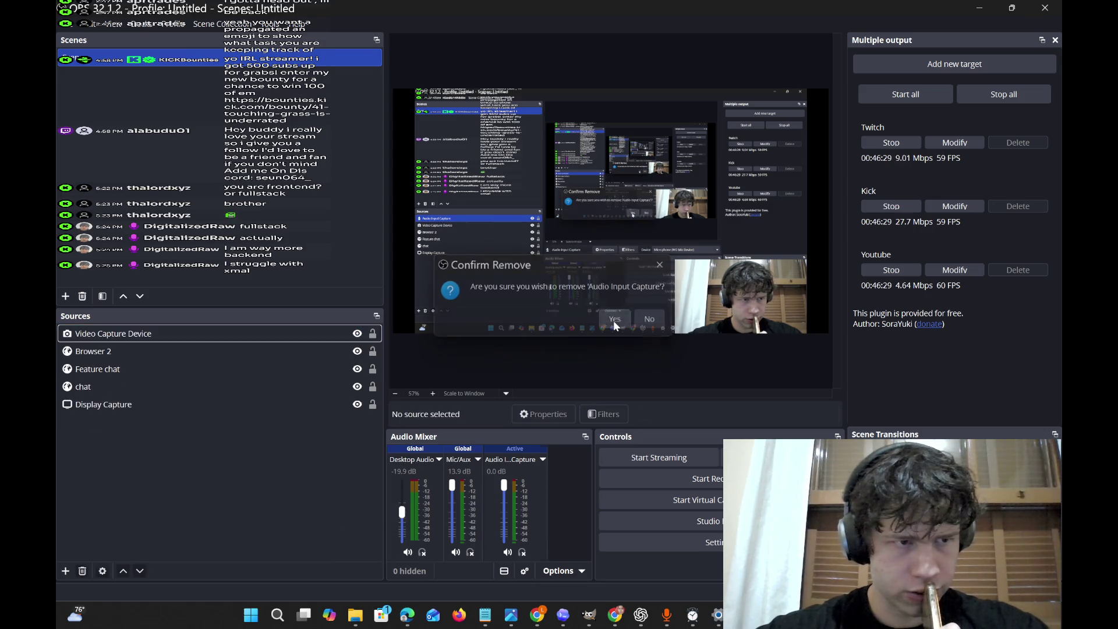
{"action": "right_click", "coordinate": [470, 458]}
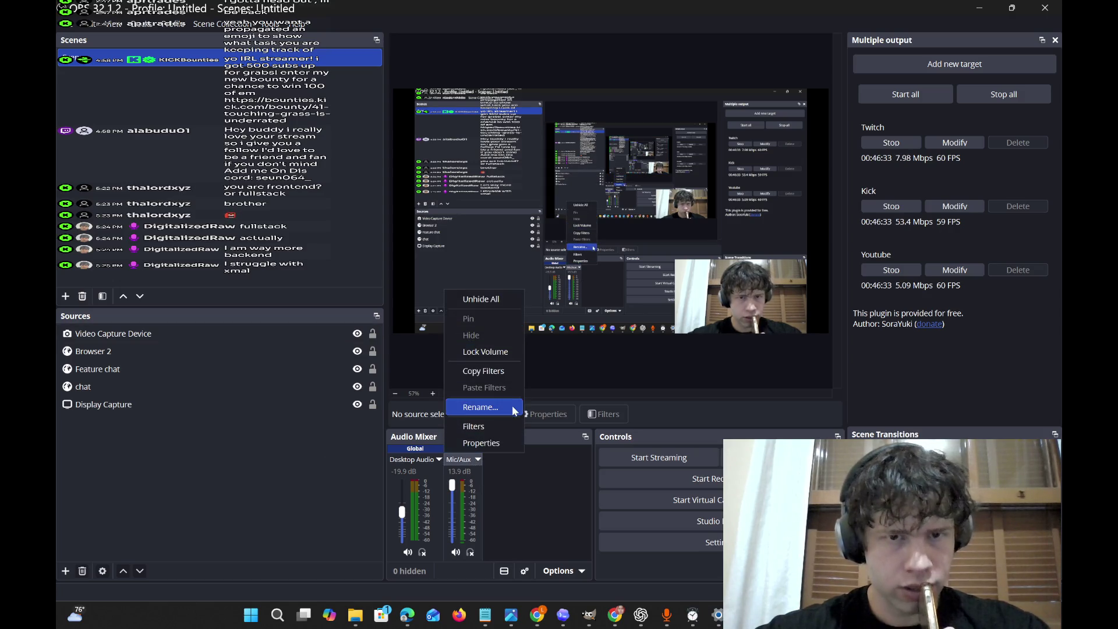
{"action": "left_click", "coordinate": [470, 495]}
{"action": "left_click_drag", "start_coordinate": [452, 490], "coordinate": [452, 484]}
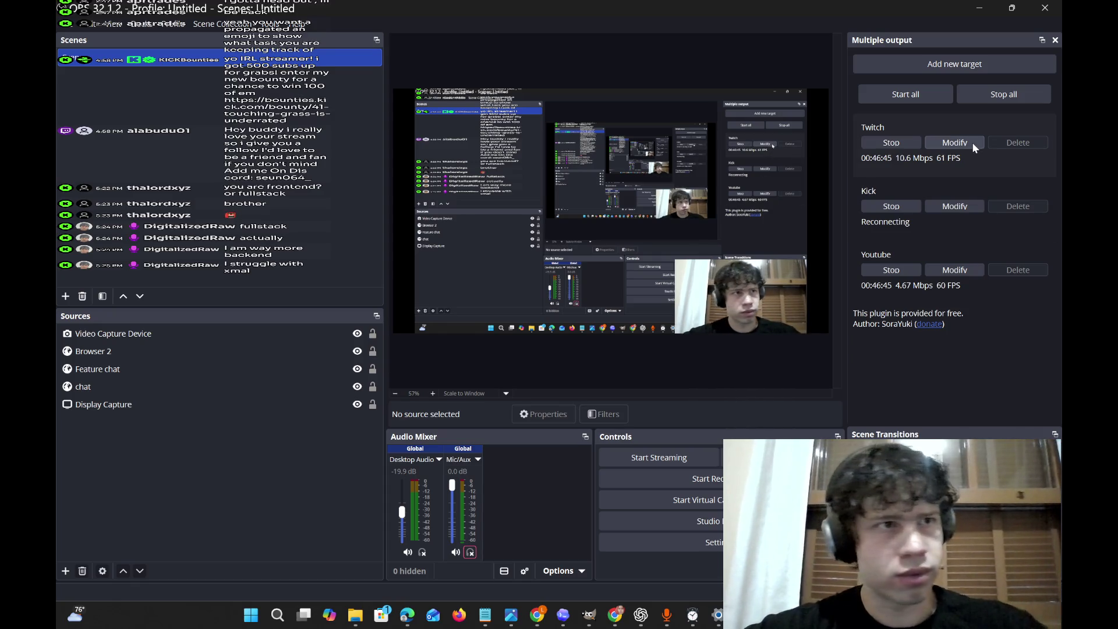
{"action": "left_click", "coordinate": [217, 333]}
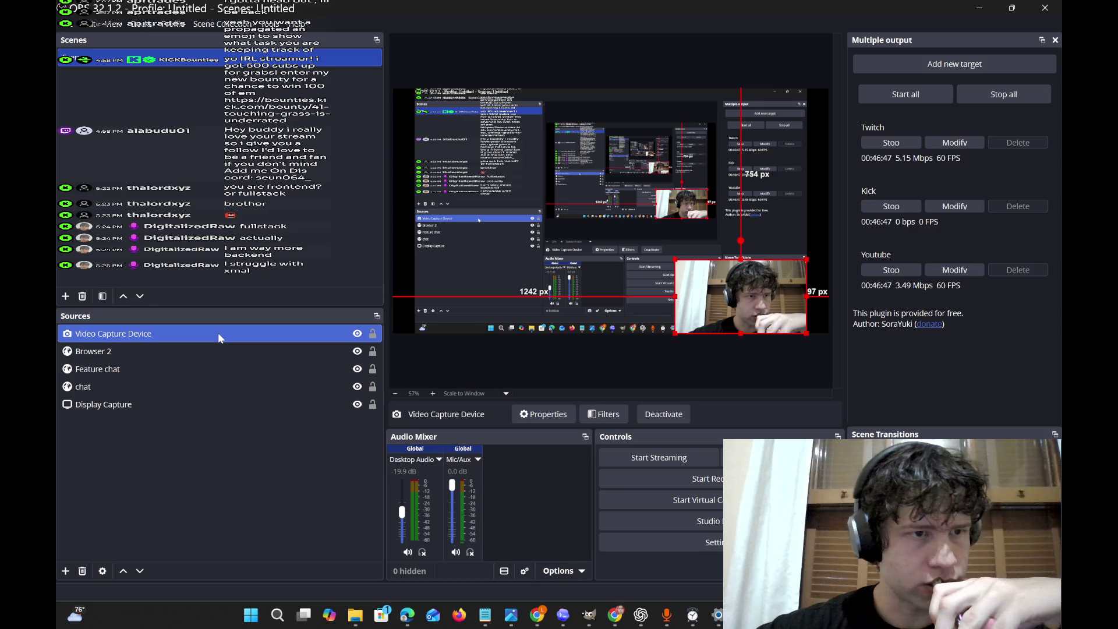
{"action": "left_click", "coordinate": [225, 351]}
{"action": "left_click", "coordinate": [223, 370]}
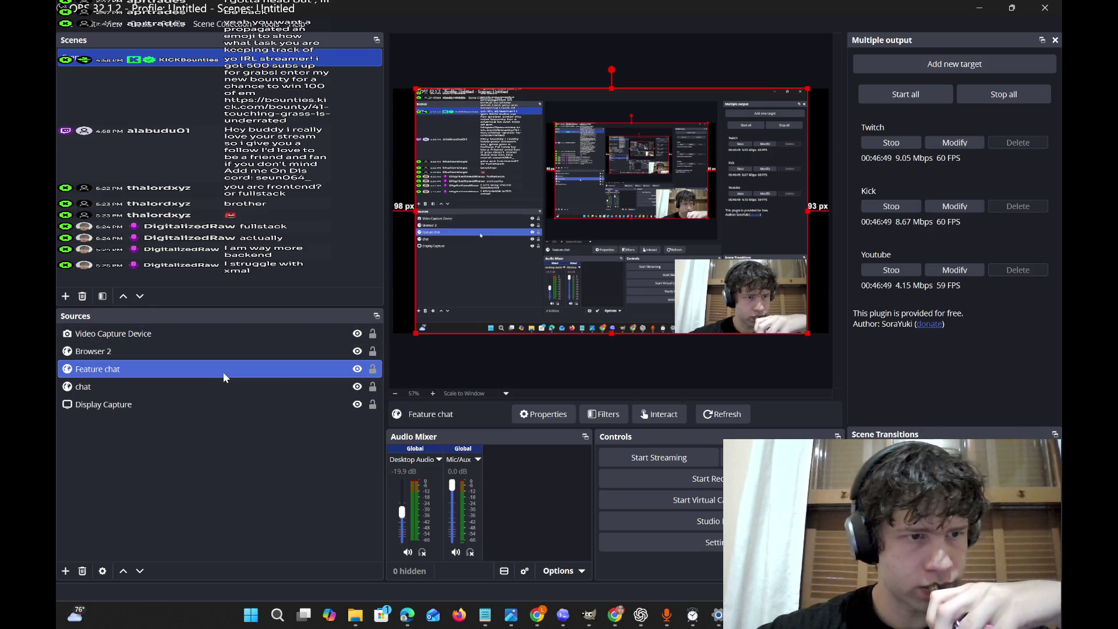
{"action": "left_click", "coordinate": [217, 386]}
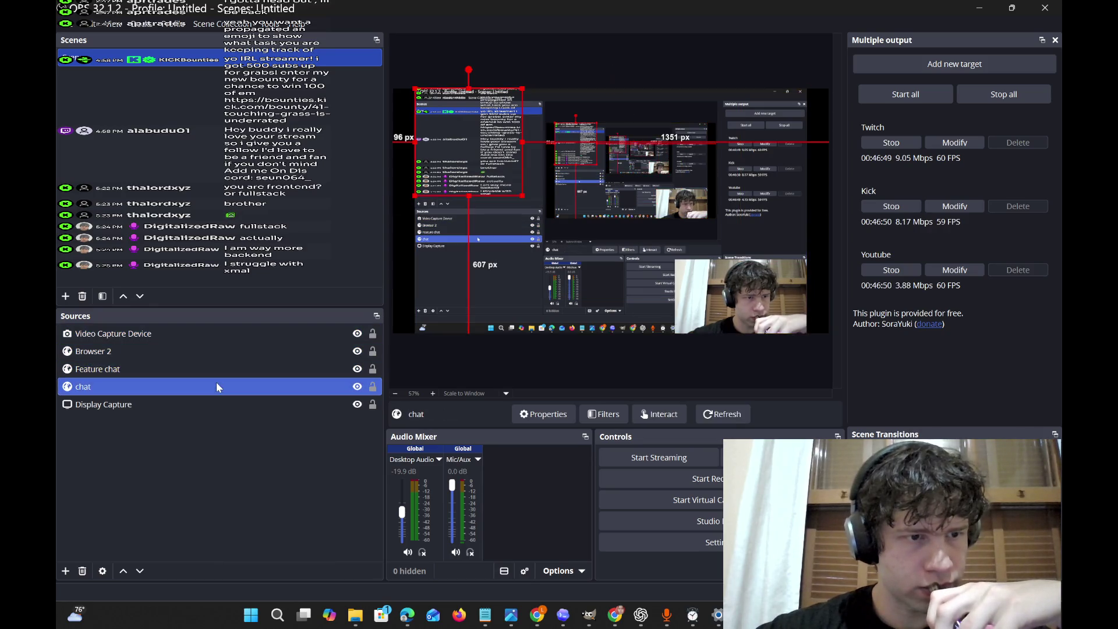
{"action": "left_click", "coordinate": [65, 570]}
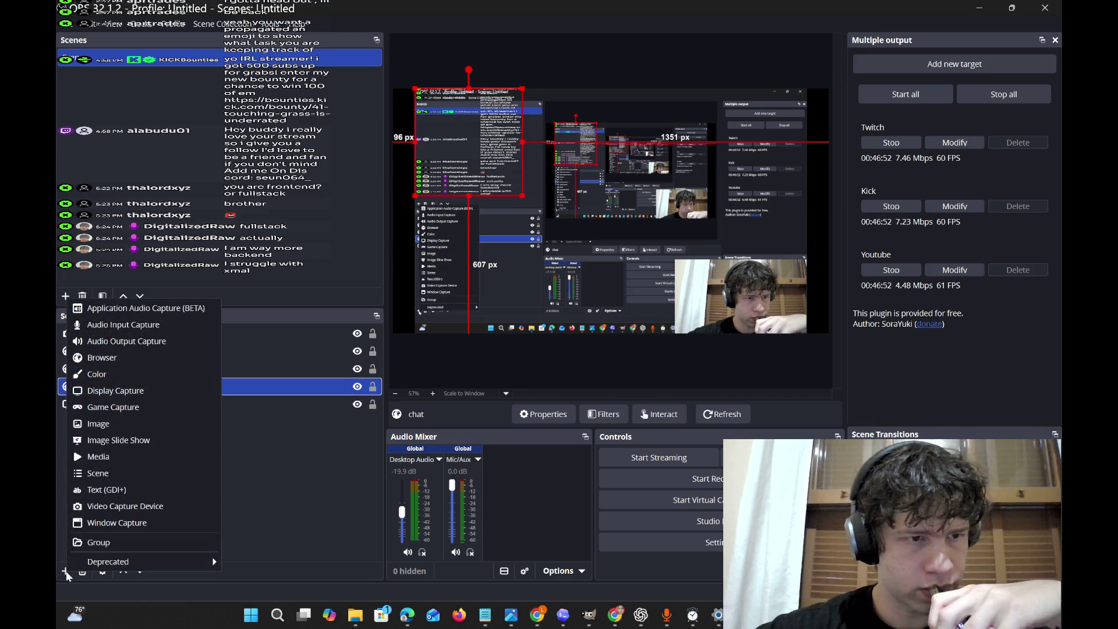
Add an Audio Output Capture source keeping the Default output device.
{"action": "left_click", "coordinate": [170, 342]}
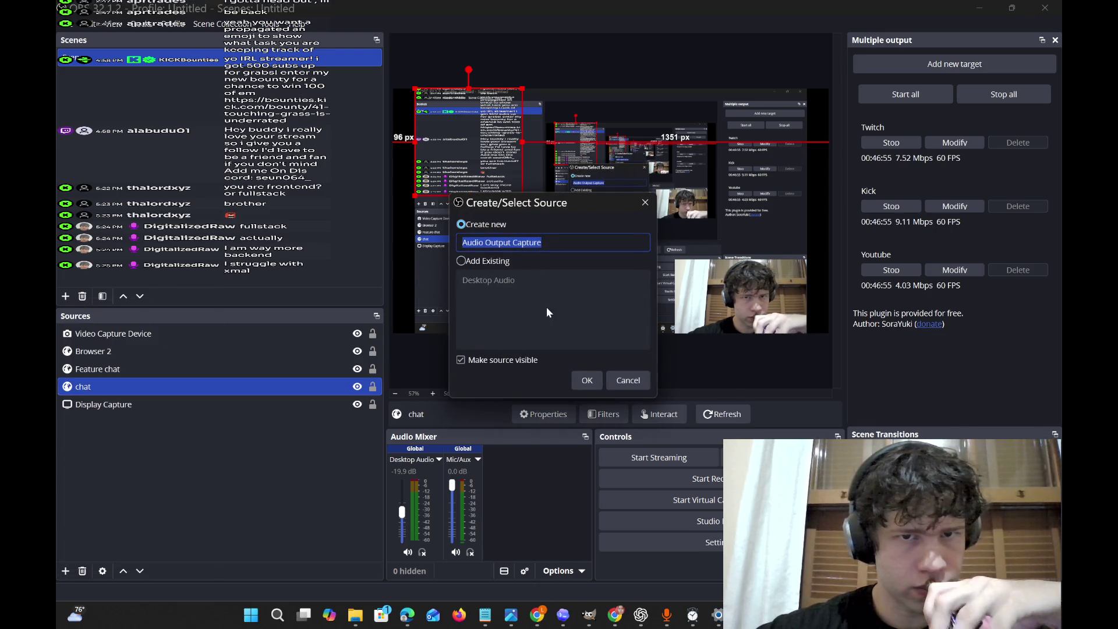
{"action": "left_click", "coordinate": [592, 380]}
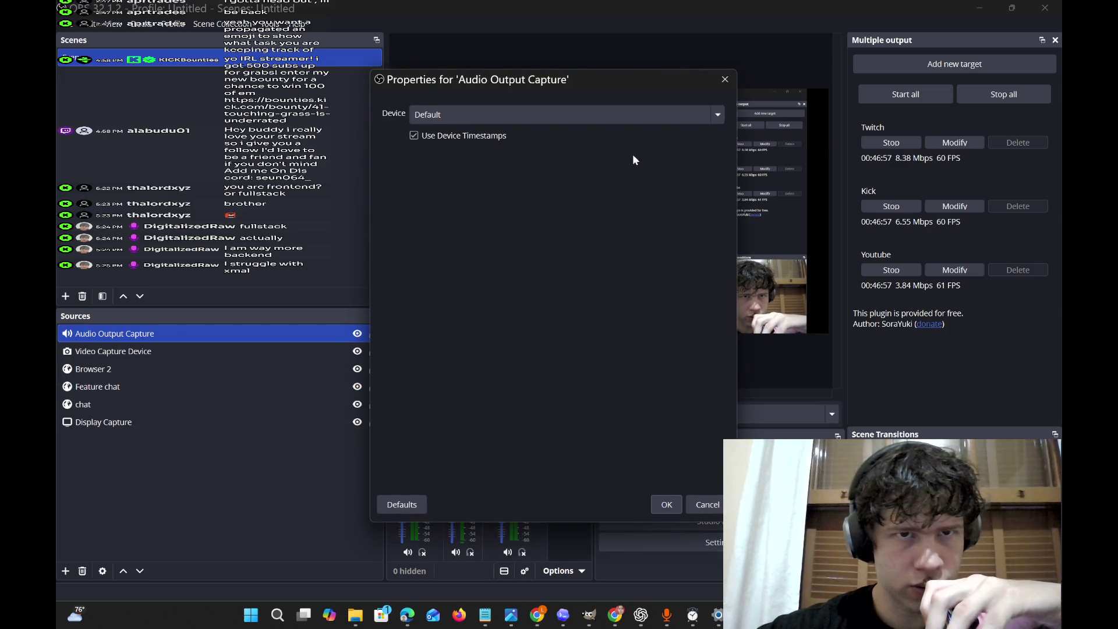
{"action": "left_click", "coordinate": [659, 108]}
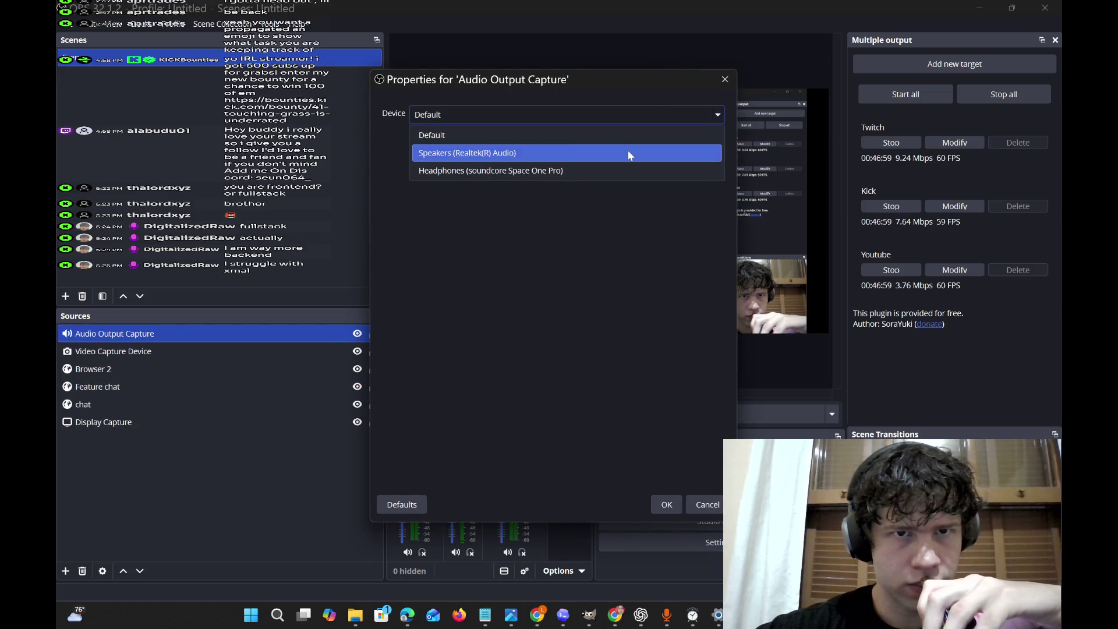
{"action": "left_click", "coordinate": [729, 79]}
{"action": "left_click", "coordinate": [729, 79]}
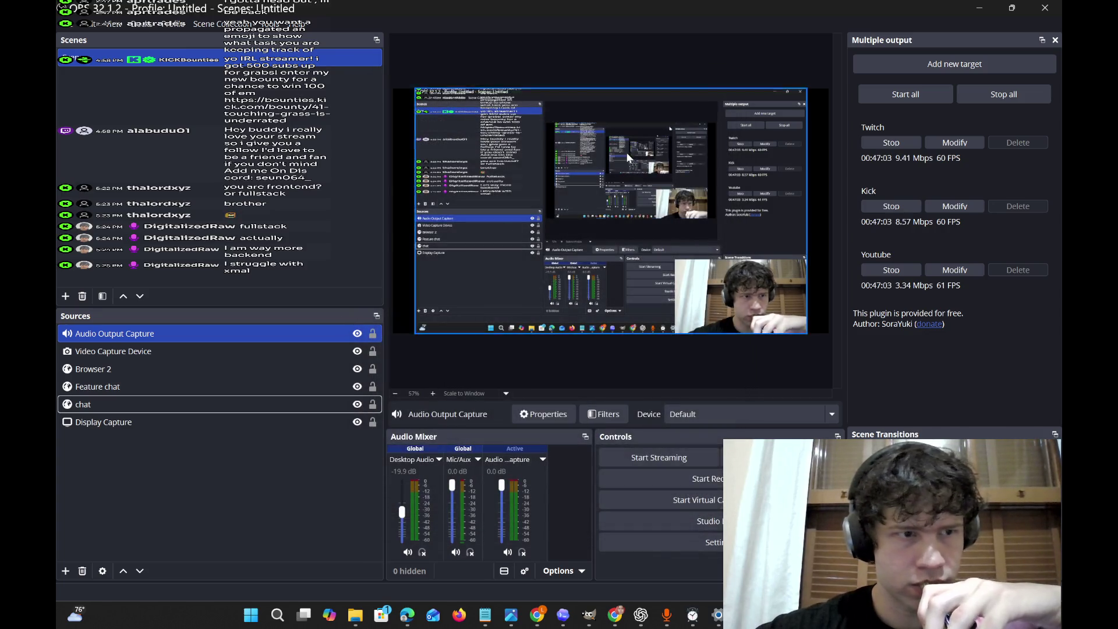
Remove the Audio Output Capture source, then view Bluetooth devices in quick settings.
{"action": "left_click", "coordinate": [224, 333]}
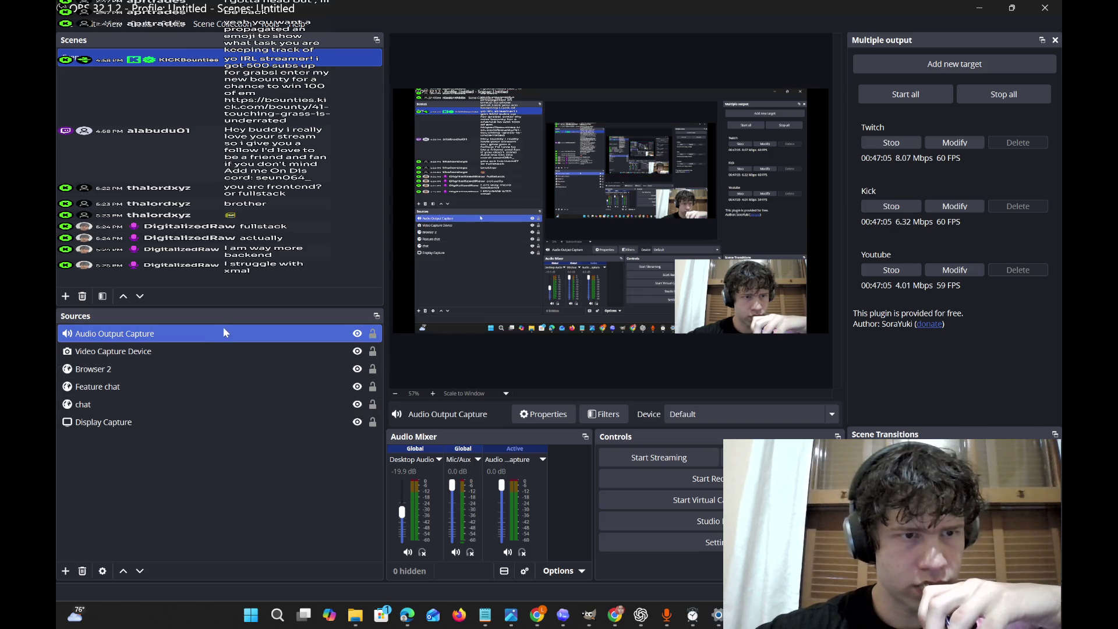
{"action": "right_click", "coordinate": [249, 334]}
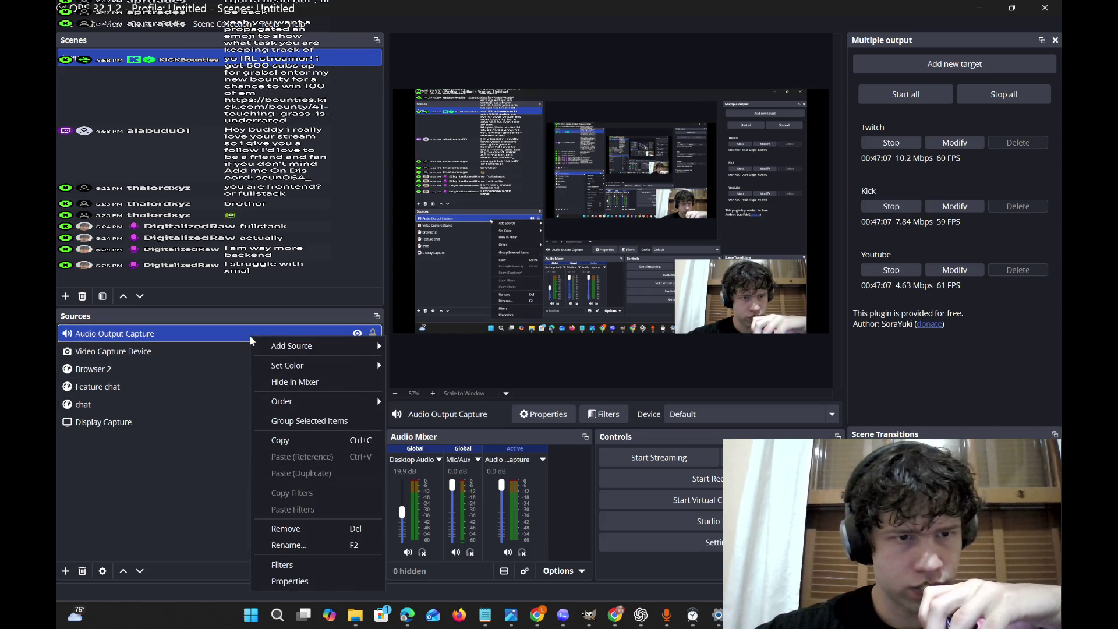
{"action": "left_click", "coordinate": [332, 530]}
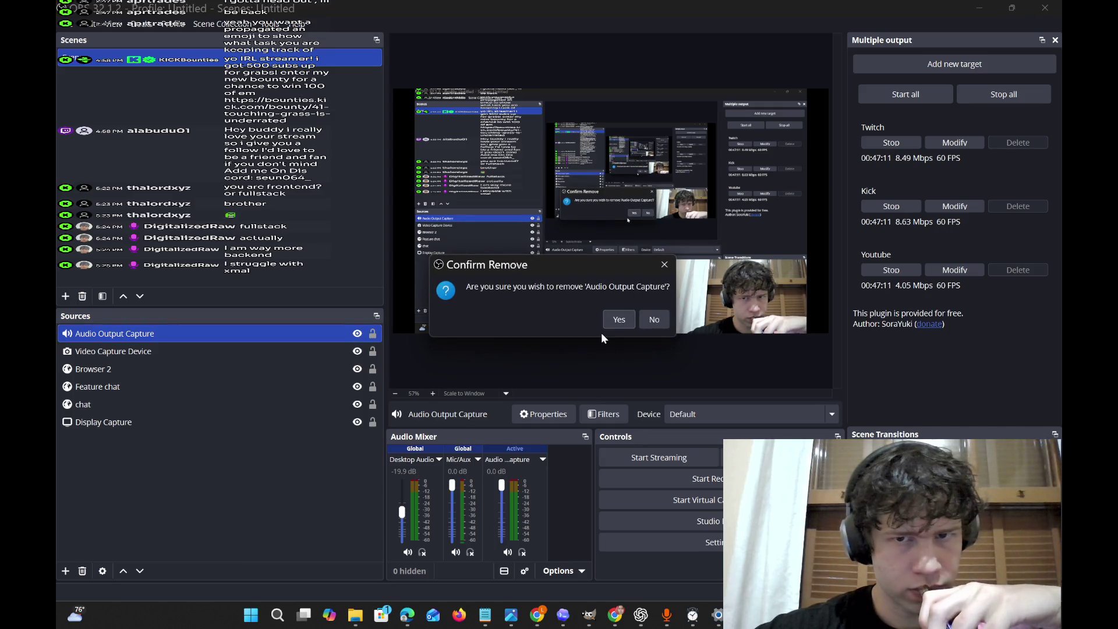
{"action": "left_click", "coordinate": [621, 319]}
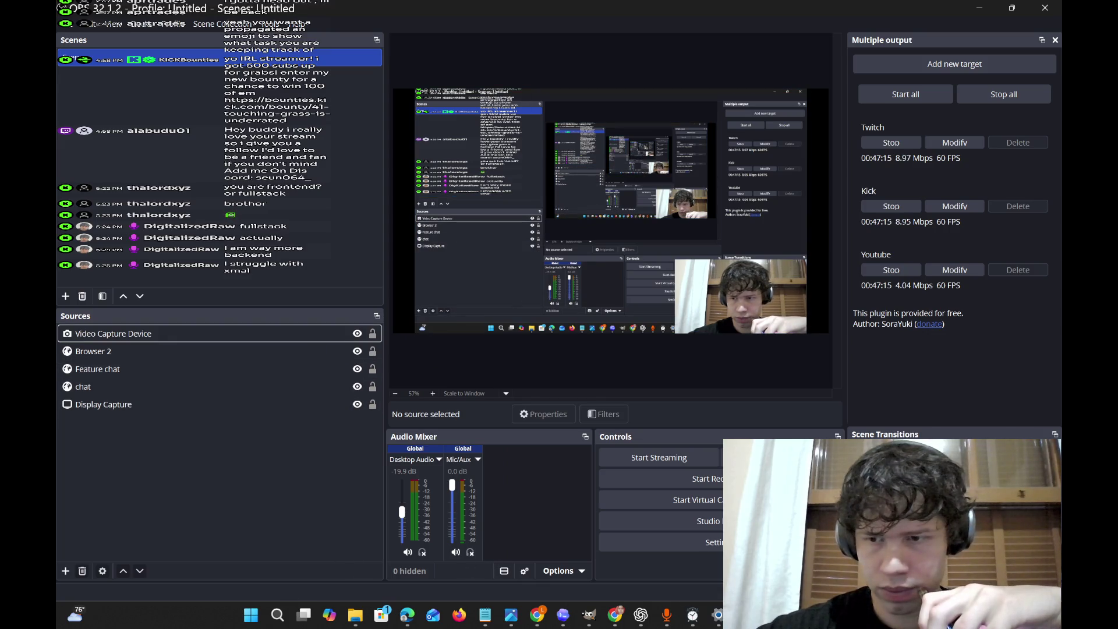
{"action": "key", "text": "super+a"}
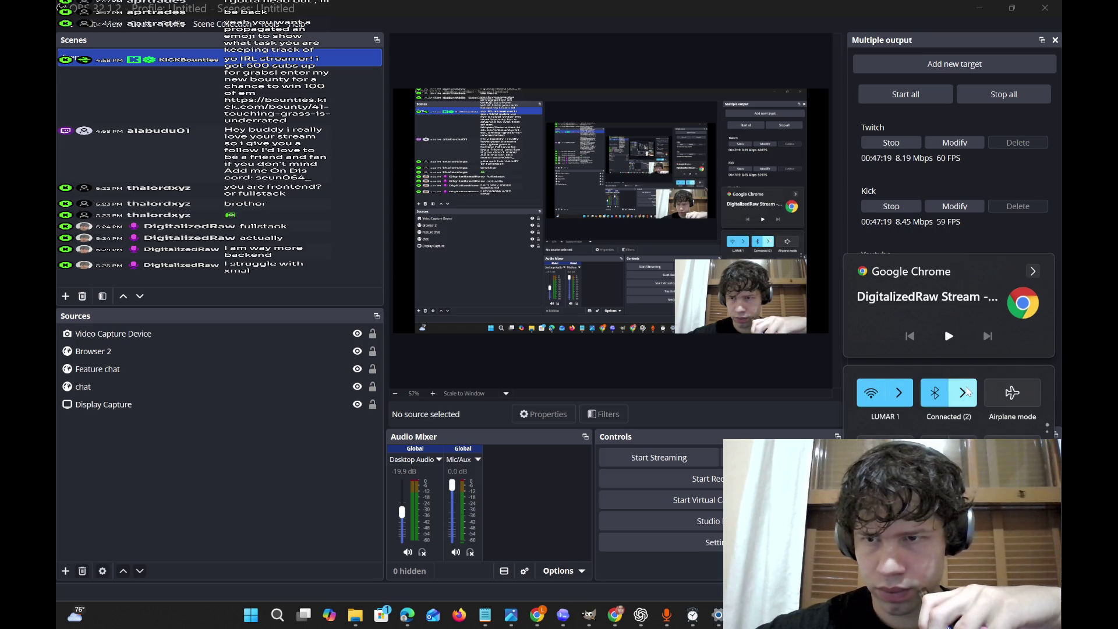
{"action": "left_click", "coordinate": [964, 389]}
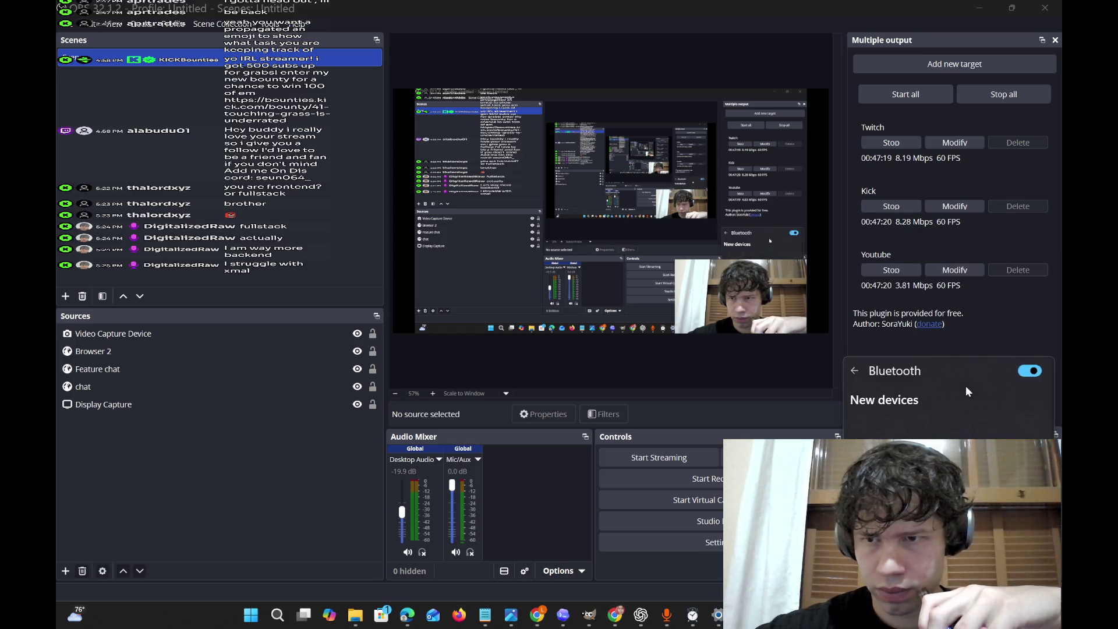
Search 'wo' to launch WO Mic Client and reconnect the microphone.
{"action": "left_click", "coordinate": [857, 370]}
{"action": "left_click", "coordinate": [278, 614]}
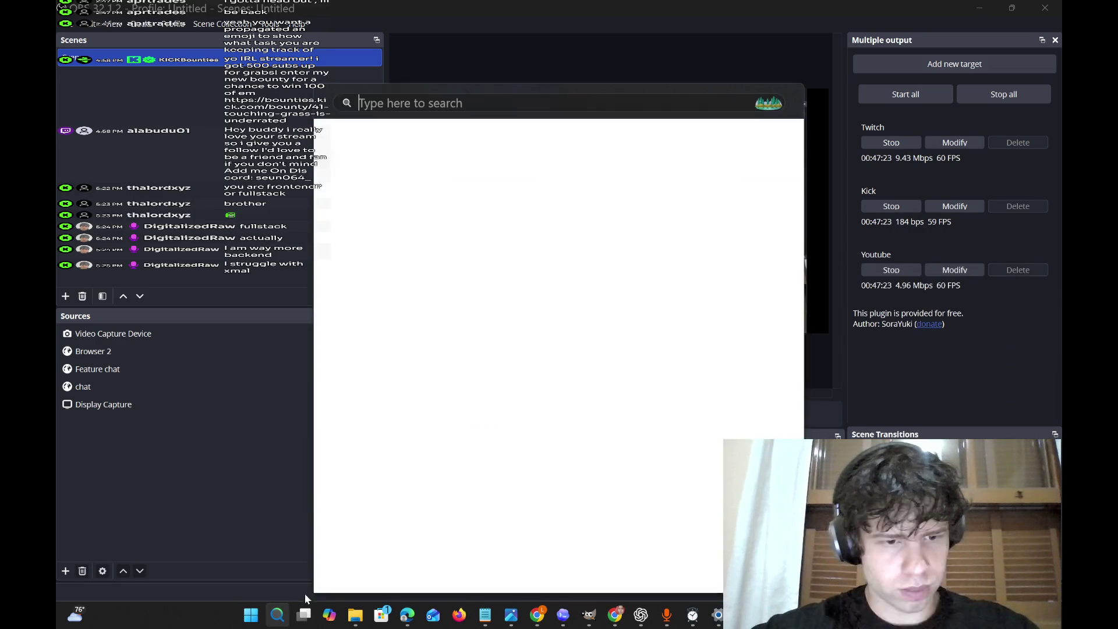
{"action": "type", "text": "wo"}
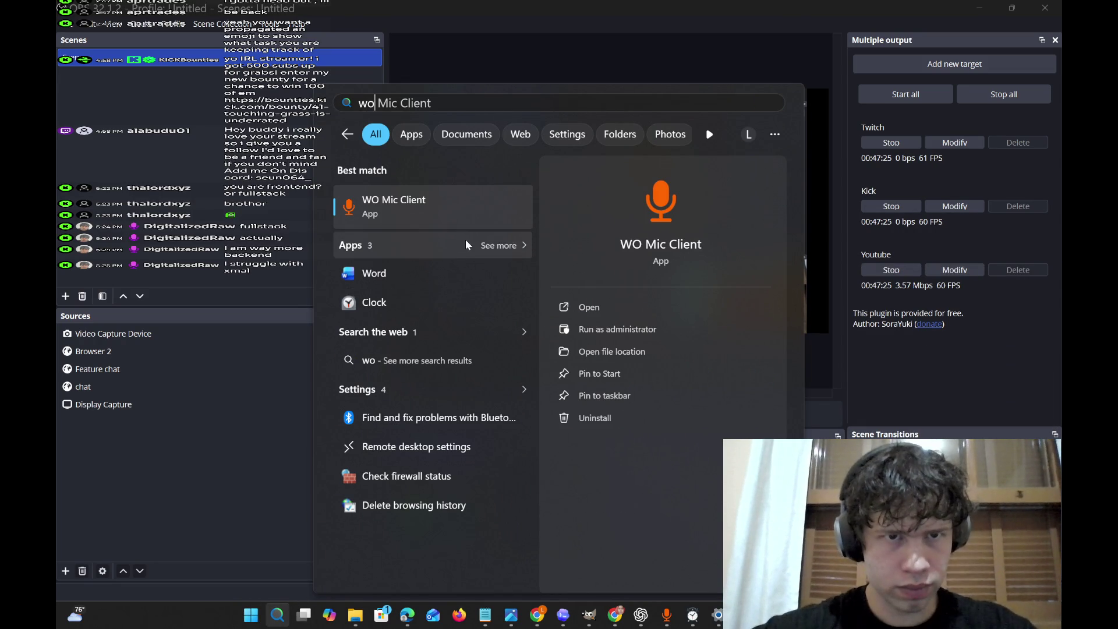
{"action": "left_click", "coordinate": [467, 226]}
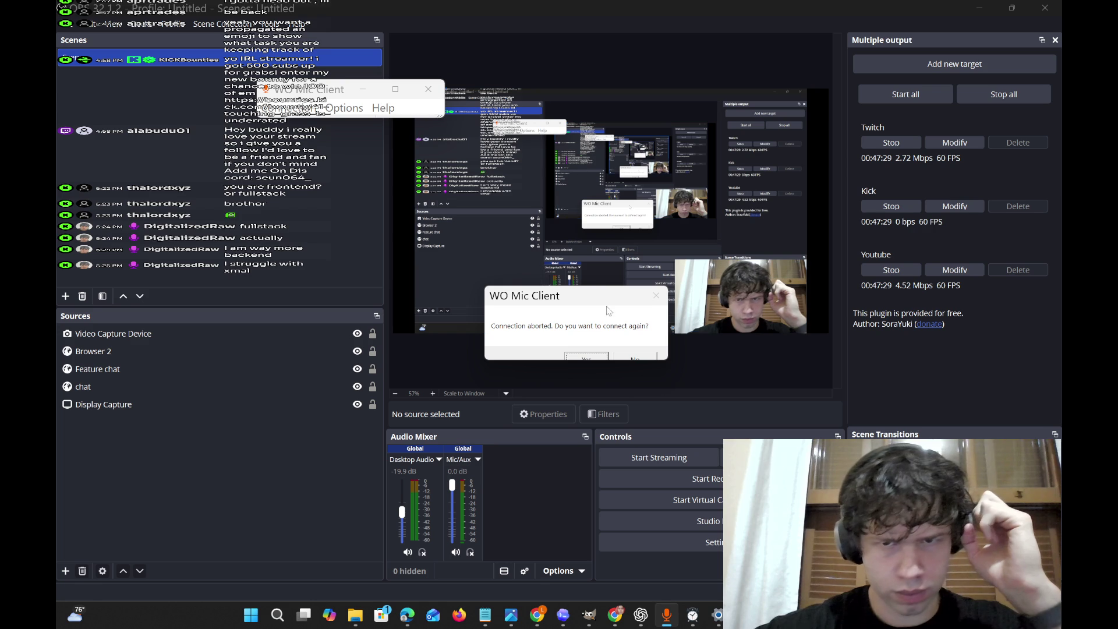
{"action": "left_click", "coordinate": [598, 355]}
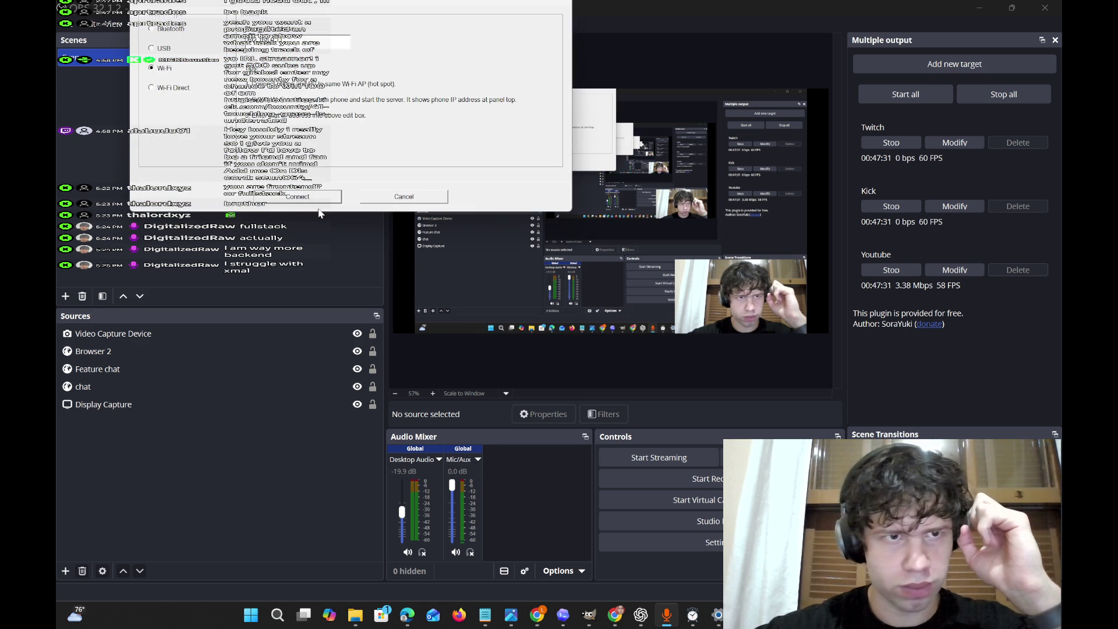
{"action": "left_click", "coordinate": [313, 194]}
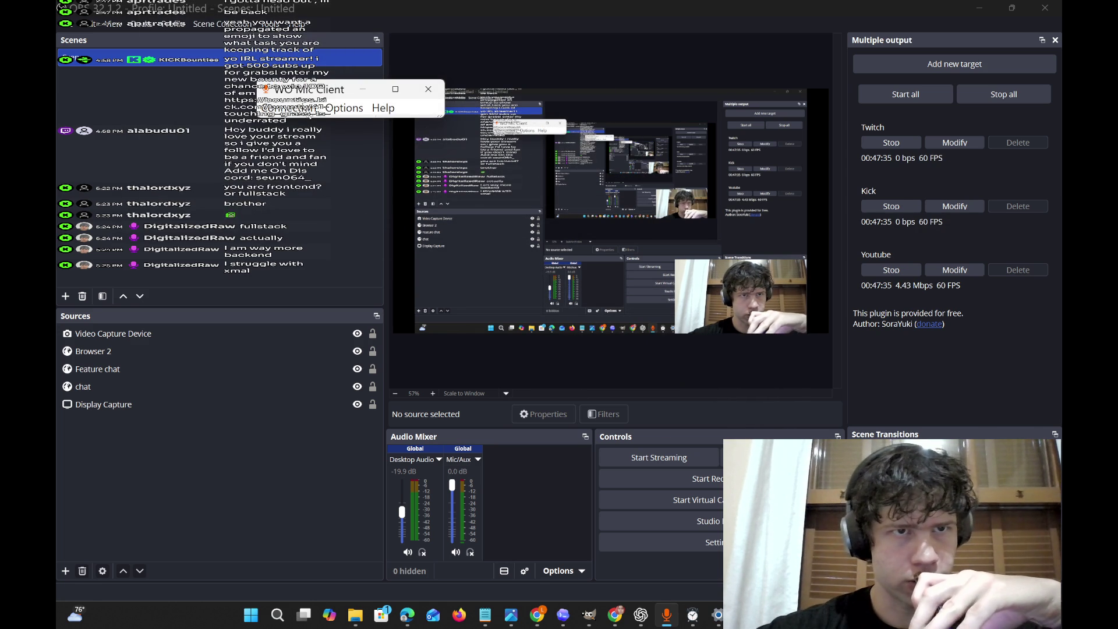
Check the WO Mic Client Connection menu, then switch back to OBS Studio.
{"action": "left_click", "coordinate": [290, 108]}
{"action": "mouse_move", "coordinate": [344, 108]}
{"action": "left_click", "coordinate": [397, 89]}
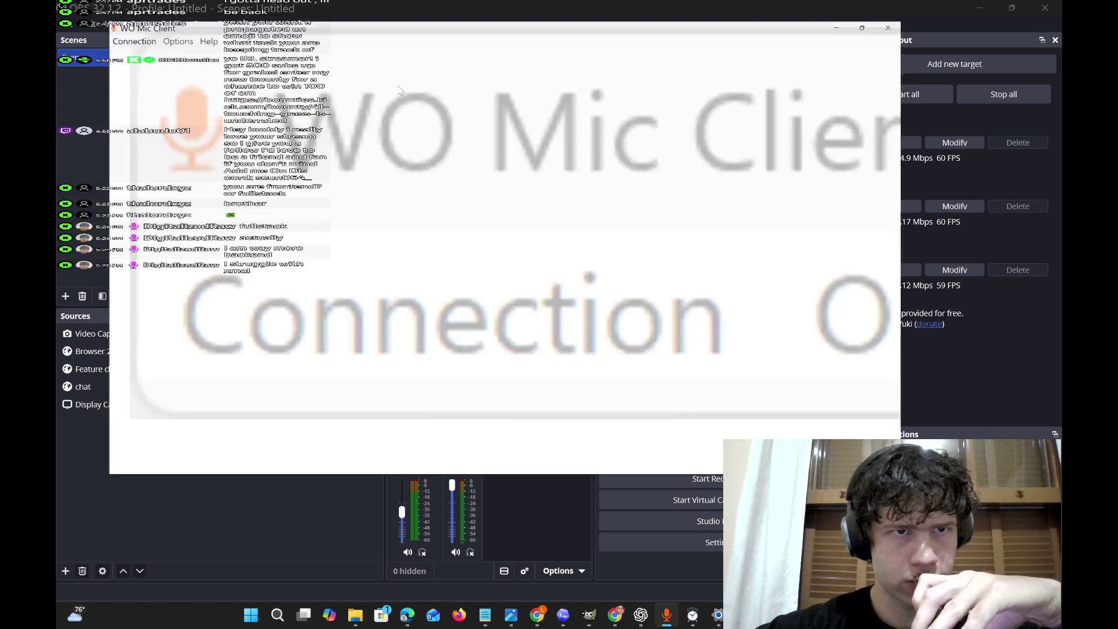
{"action": "left_click", "coordinate": [1012, 9]}
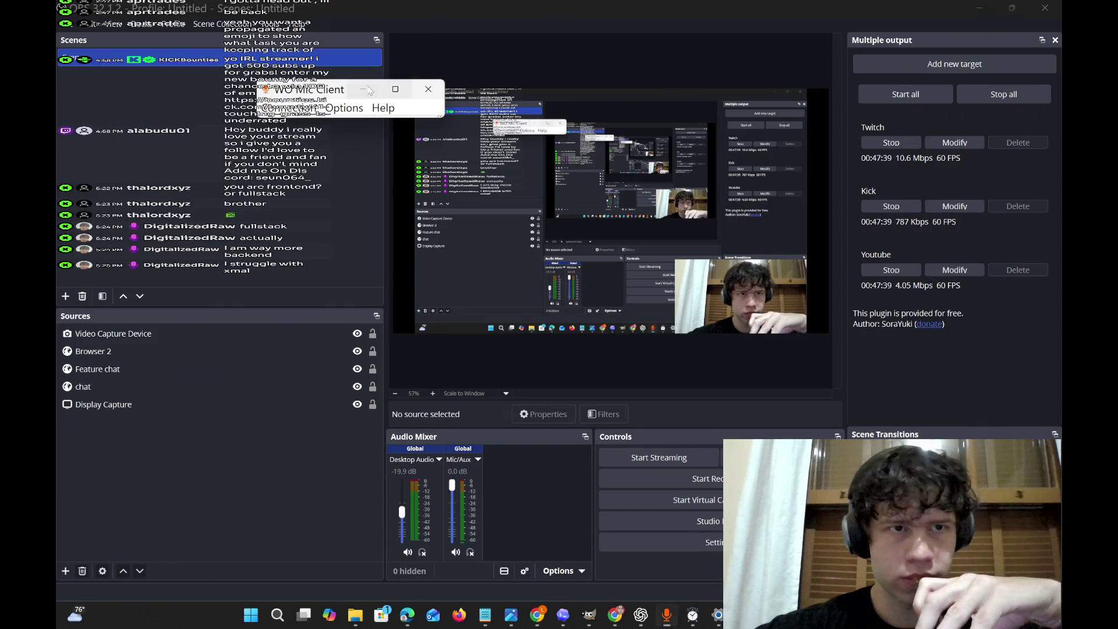
{"action": "left_click", "coordinate": [282, 108]}
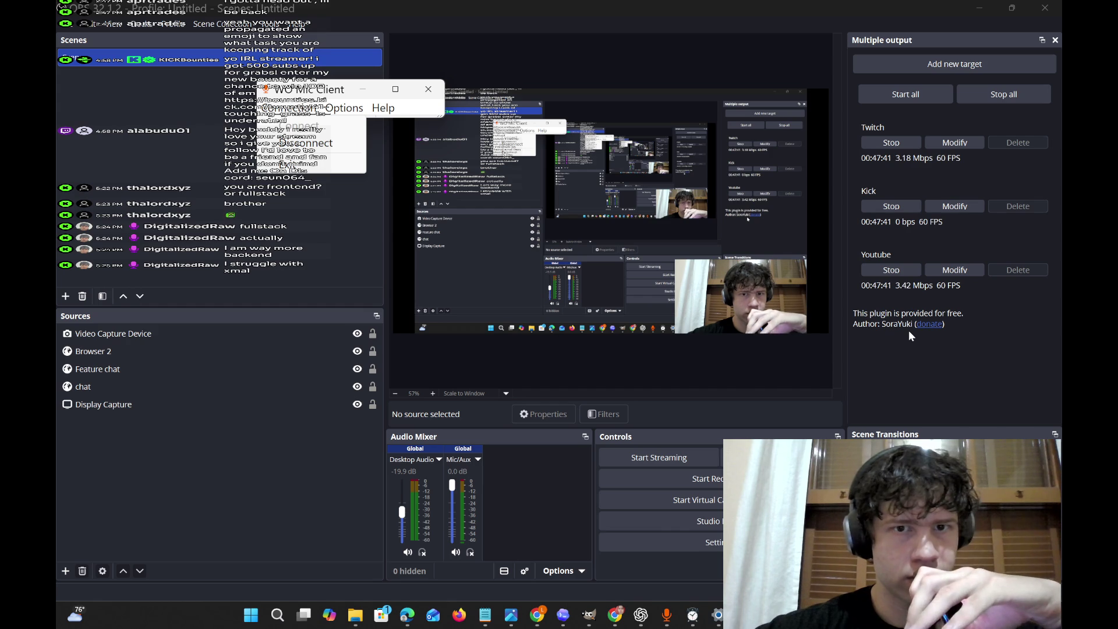
{"action": "left_click", "coordinate": [545, 541]}
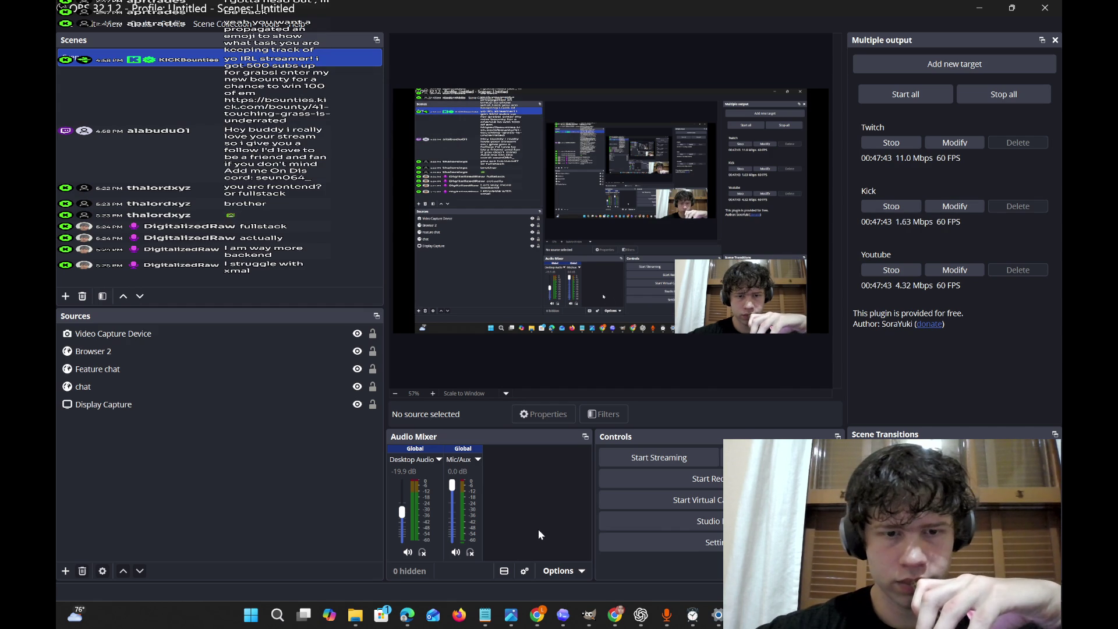
Open the Untitled Figma file in Chrome and minimize the Microphone privacy Settings window.
{"action": "mouse_move", "coordinate": [541, 620]}
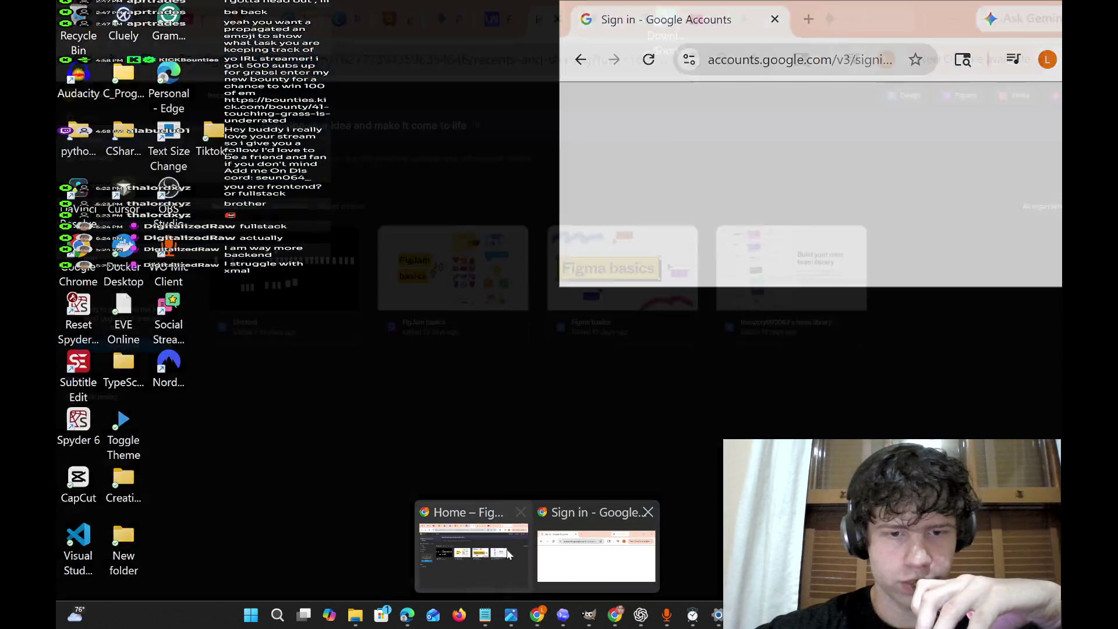
{"action": "mouse_move", "coordinate": [492, 555]}
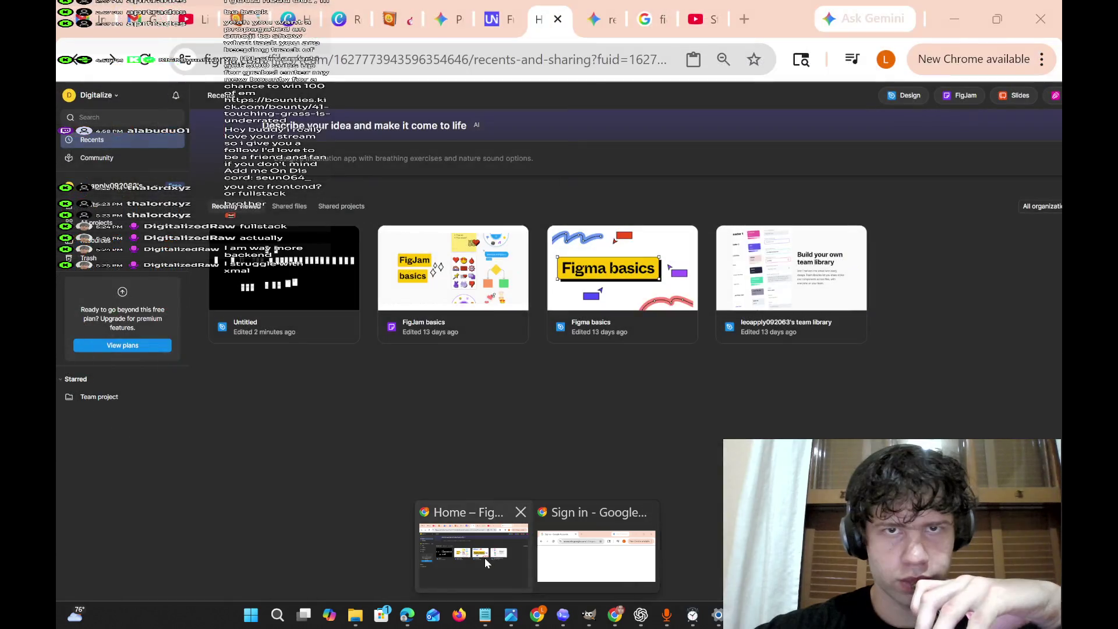
{"action": "left_click", "coordinate": [484, 557]}
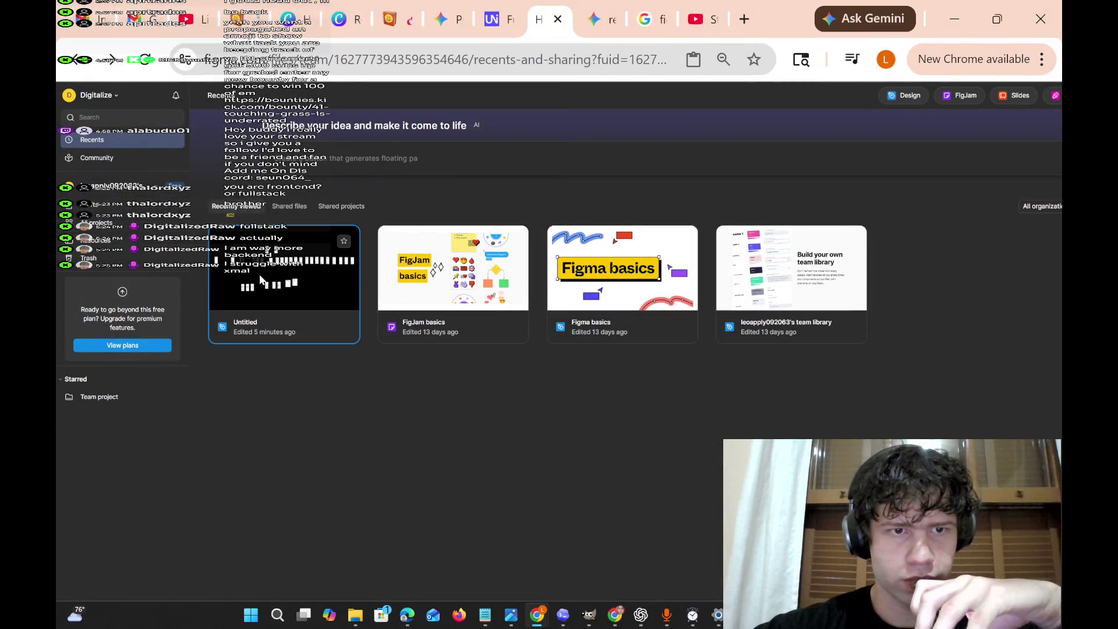
{"action": "left_click", "coordinate": [261, 281]}
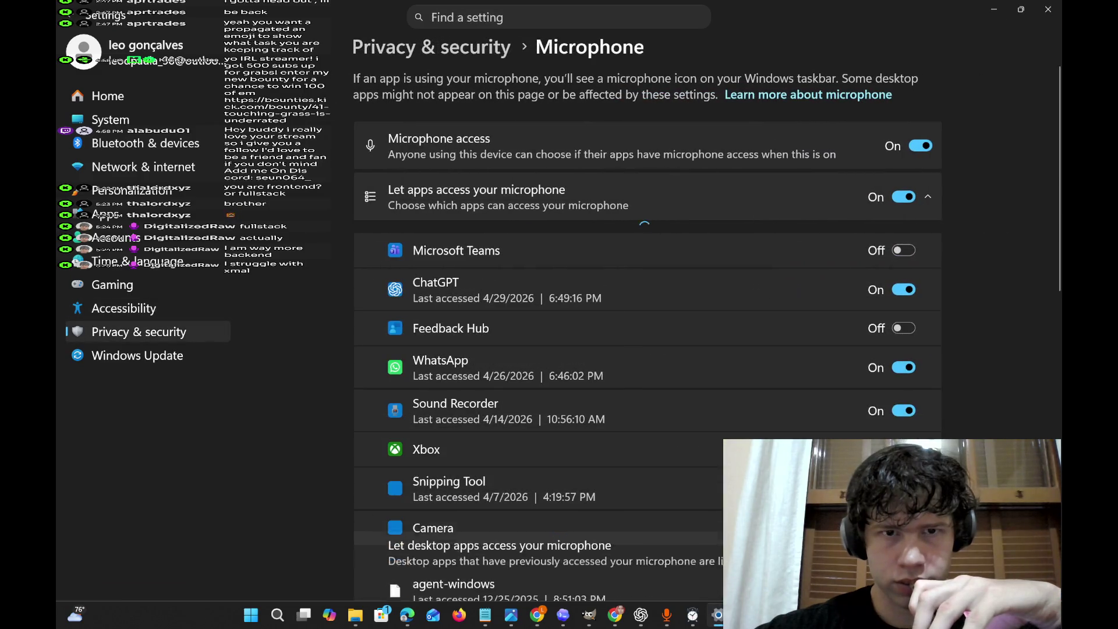
{"action": "left_click", "coordinate": [1004, 12]}
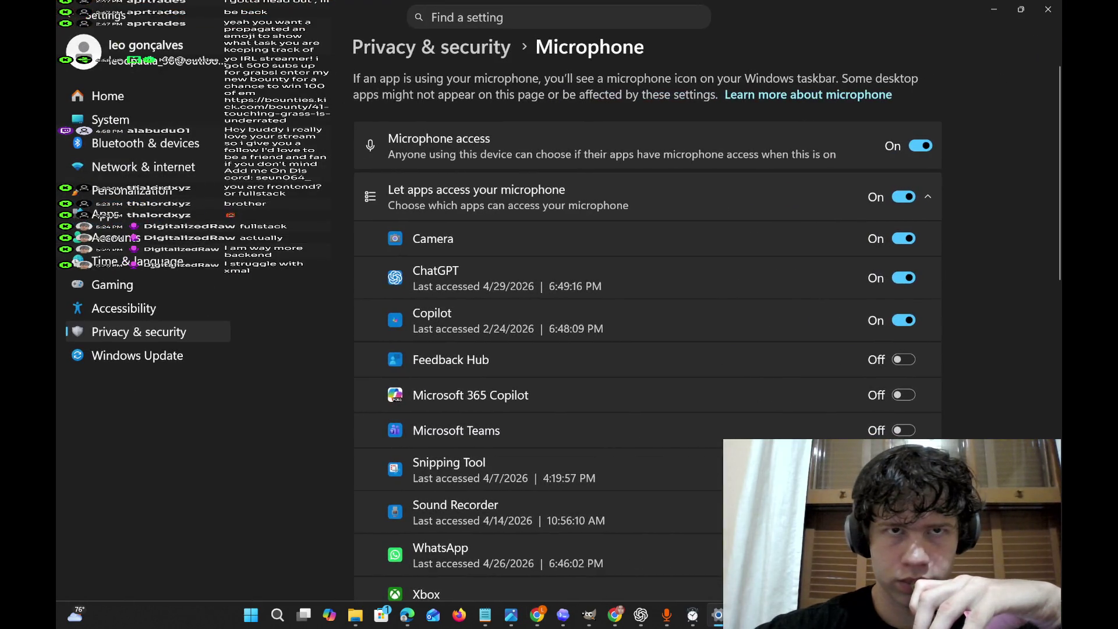
{"action": "left_click", "coordinate": [1002, 10]}
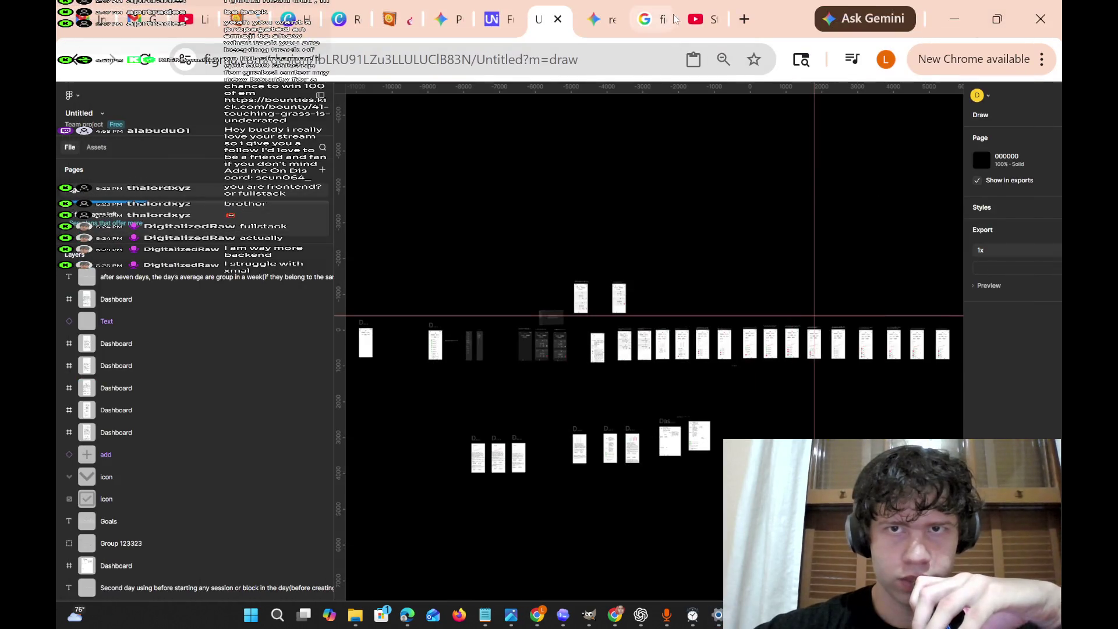
Switch Chrome to the Twitch tab and unmute the live stream player.
{"action": "mouse_move", "coordinate": [698, 22]}
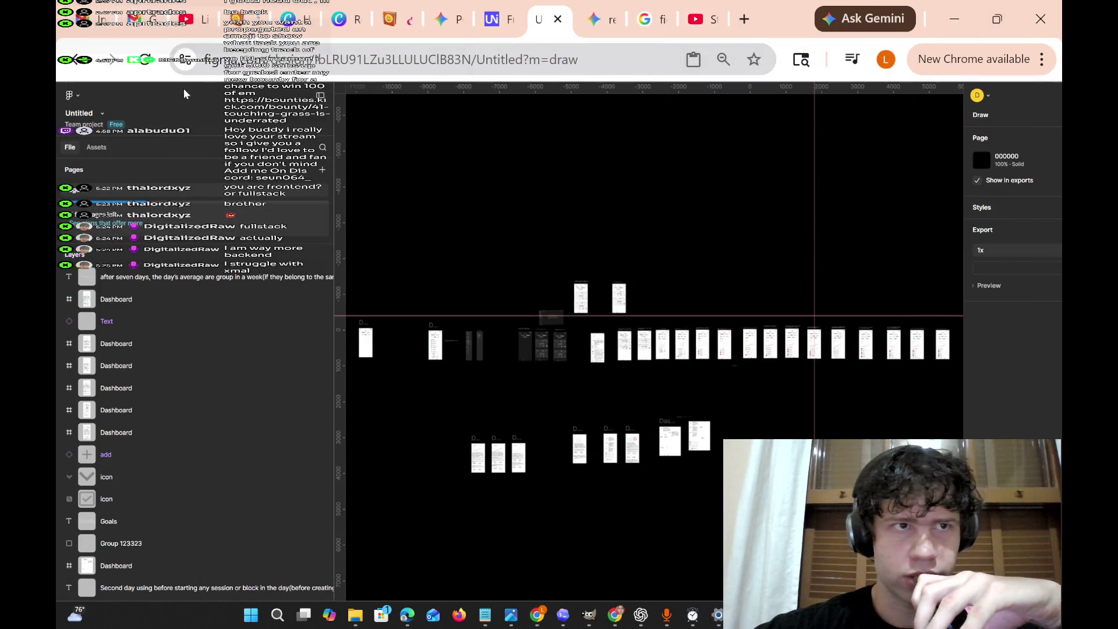
{"action": "mouse_move", "coordinate": [612, 619]}
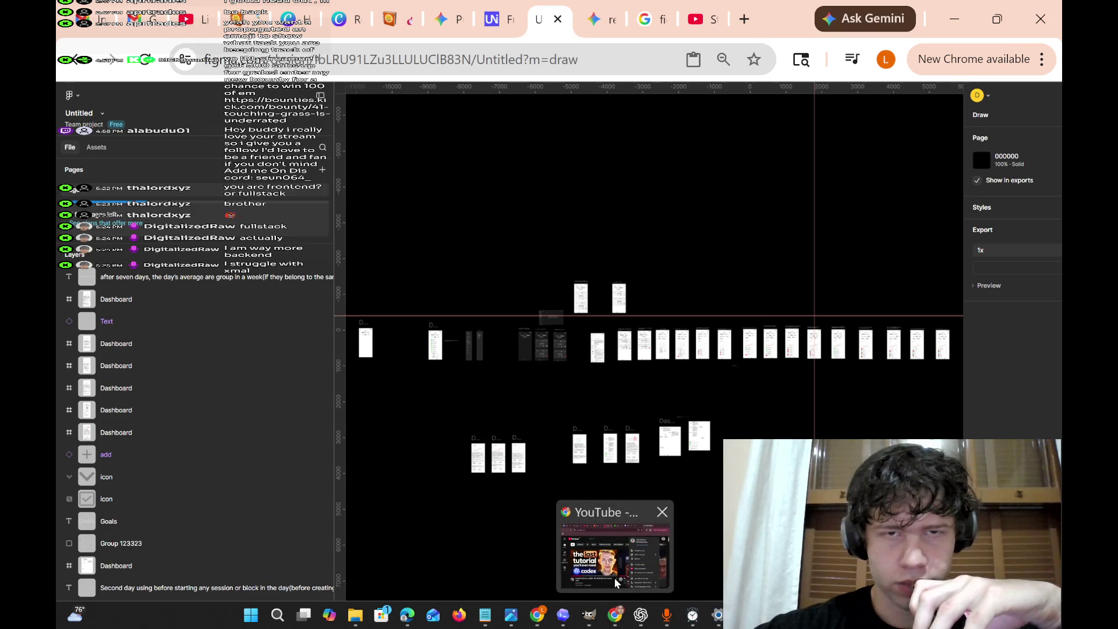
{"action": "left_click", "coordinate": [615, 582]}
{"action": "left_click", "coordinate": [675, 20]}
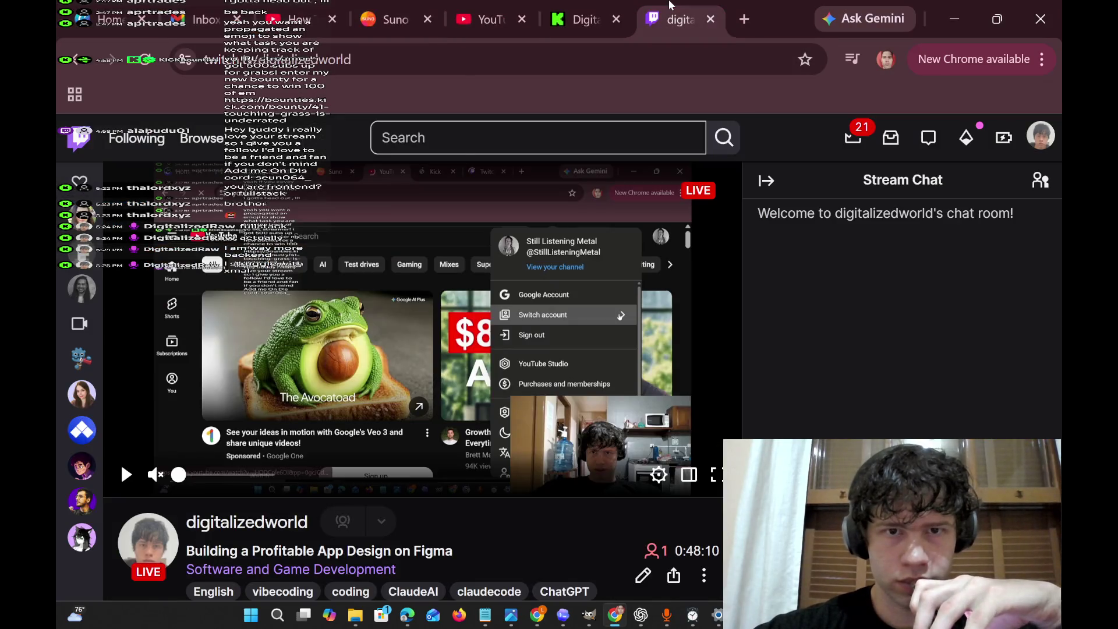
{"action": "left_click", "coordinate": [153, 475]}
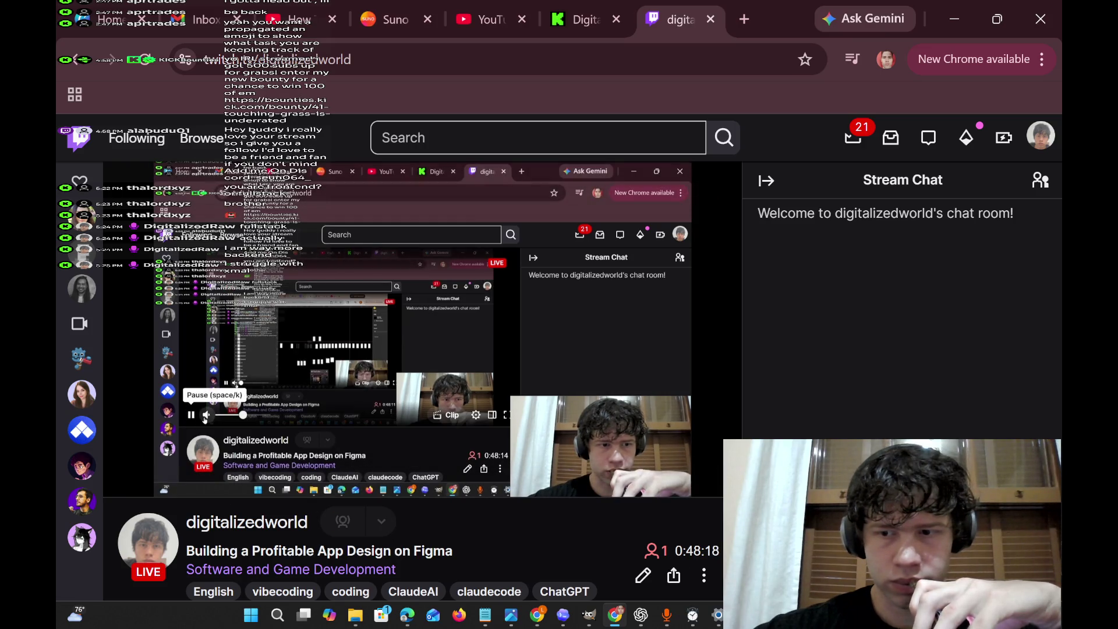
Open and close quick settings, then return to OBS Studio.
{"action": "key", "text": "super+a"}
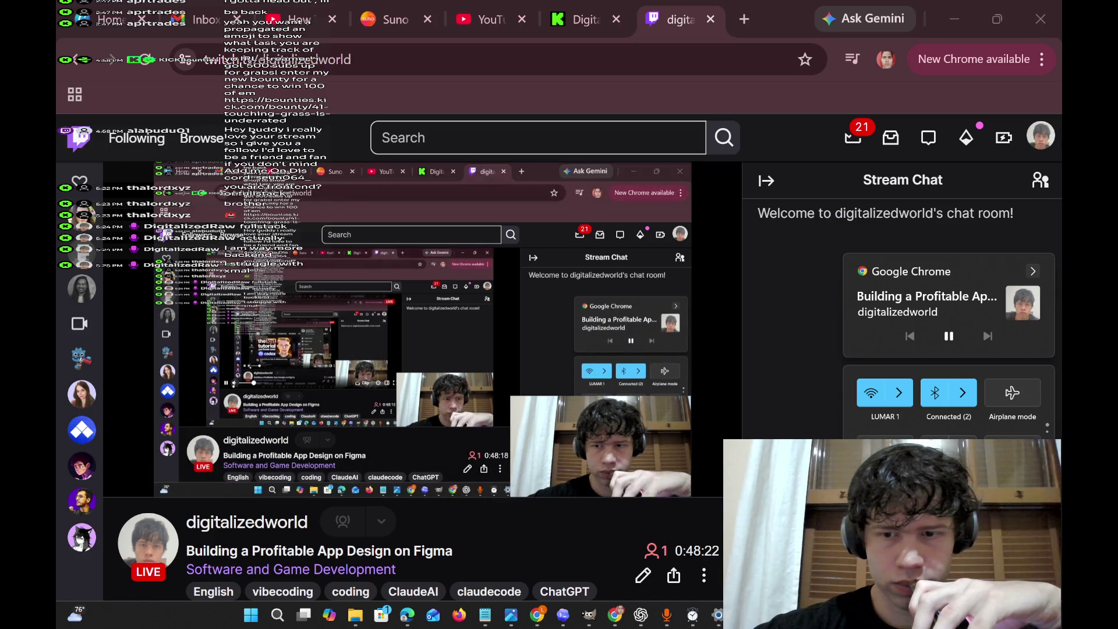
{"action": "key", "text": "Escape"}
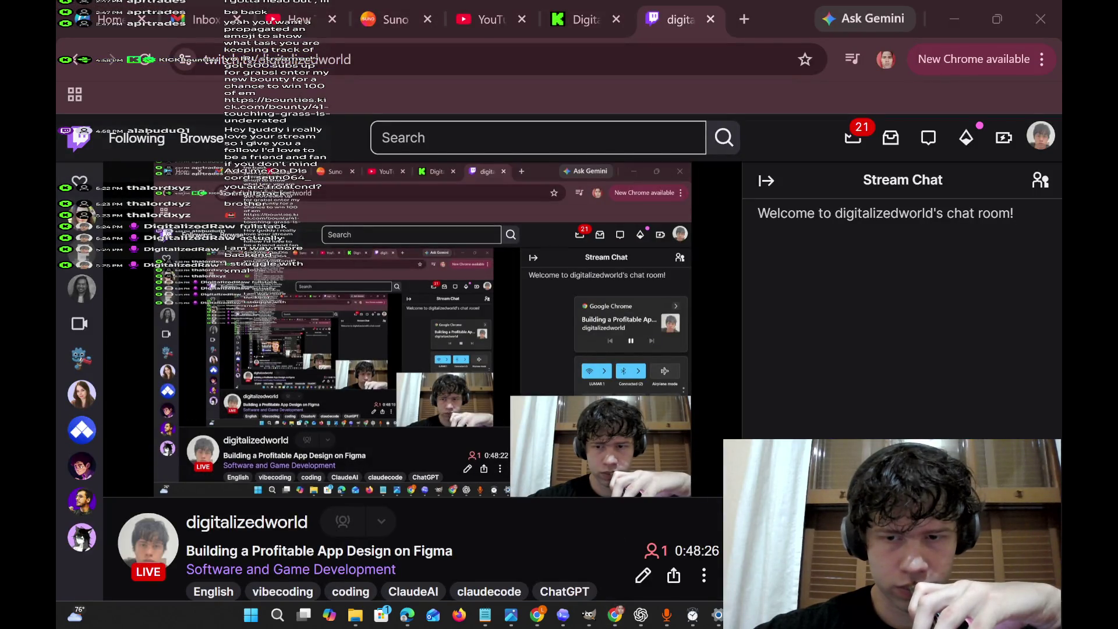
{"action": "key", "text": "alt+Tab"}
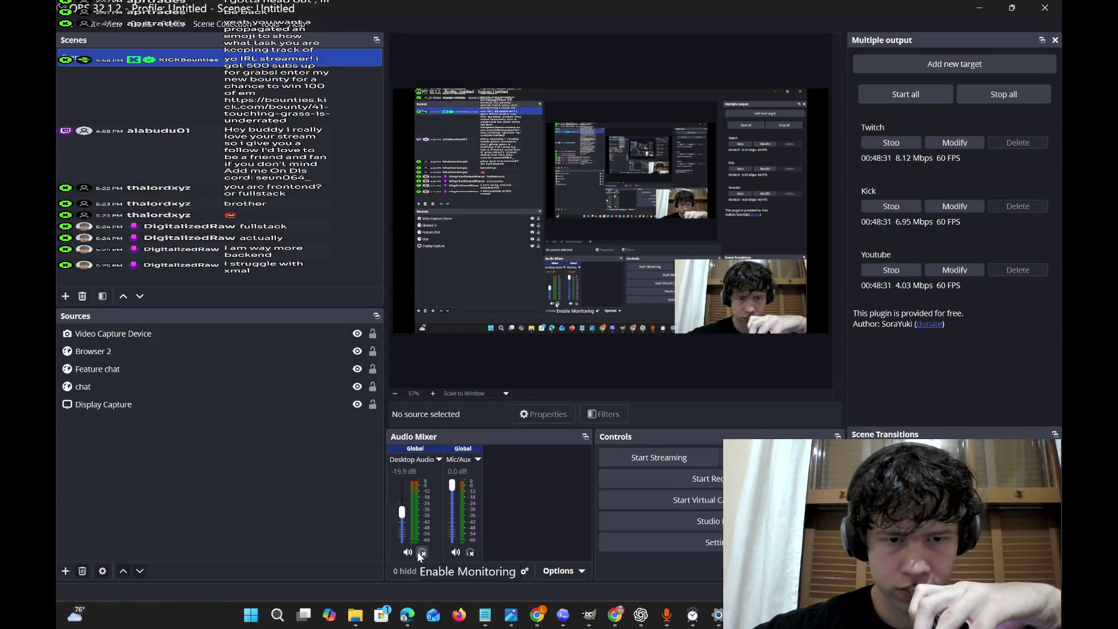
{"action": "left_click", "coordinate": [560, 573]}
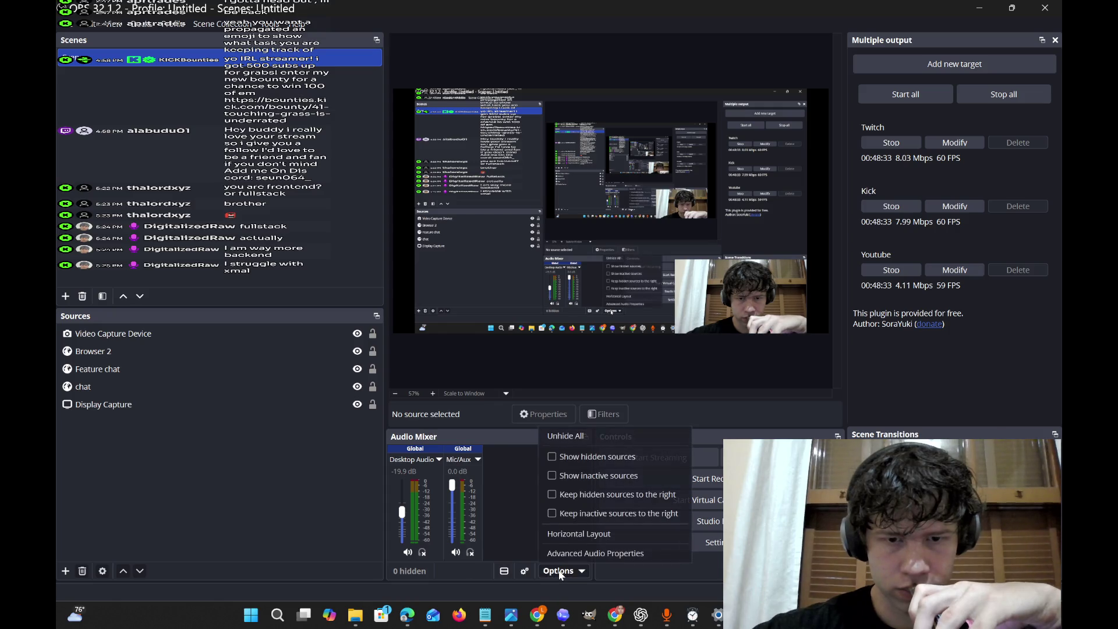
{"action": "left_click", "coordinate": [622, 553]}
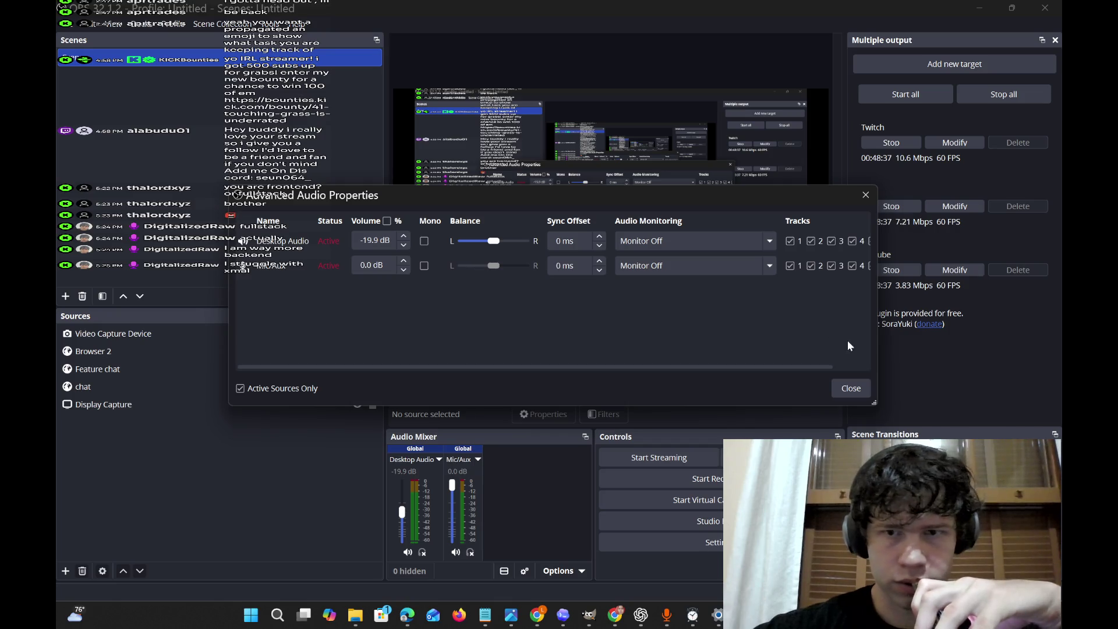
{"action": "scroll", "coordinate": [409, 265], "scroll_direction": "up", "scroll_amount": 3}
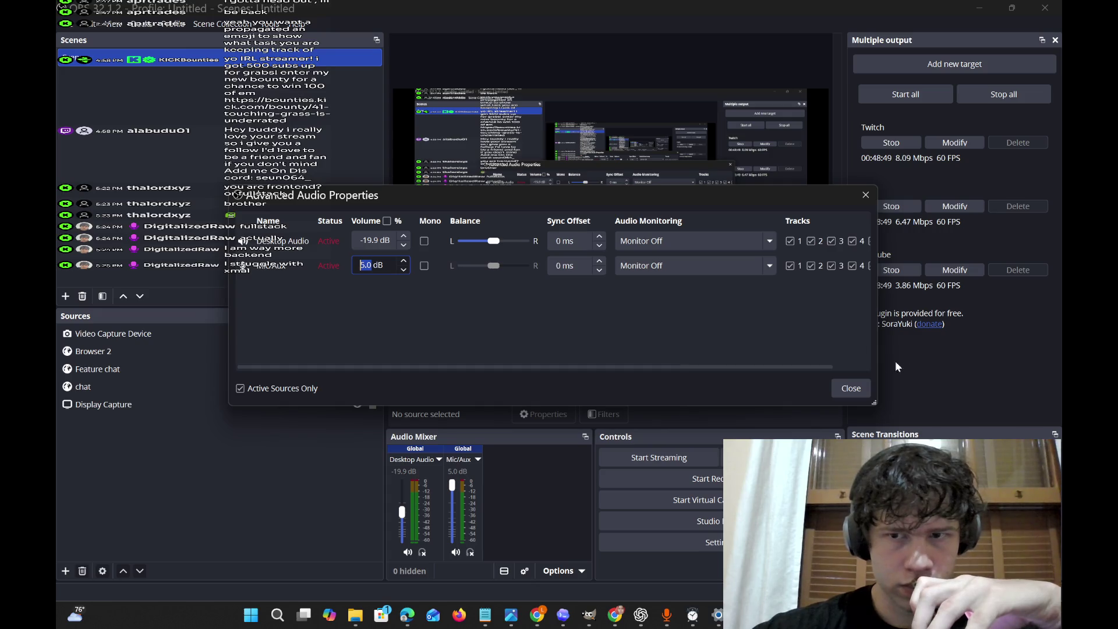
{"action": "left_click", "coordinate": [861, 387]}
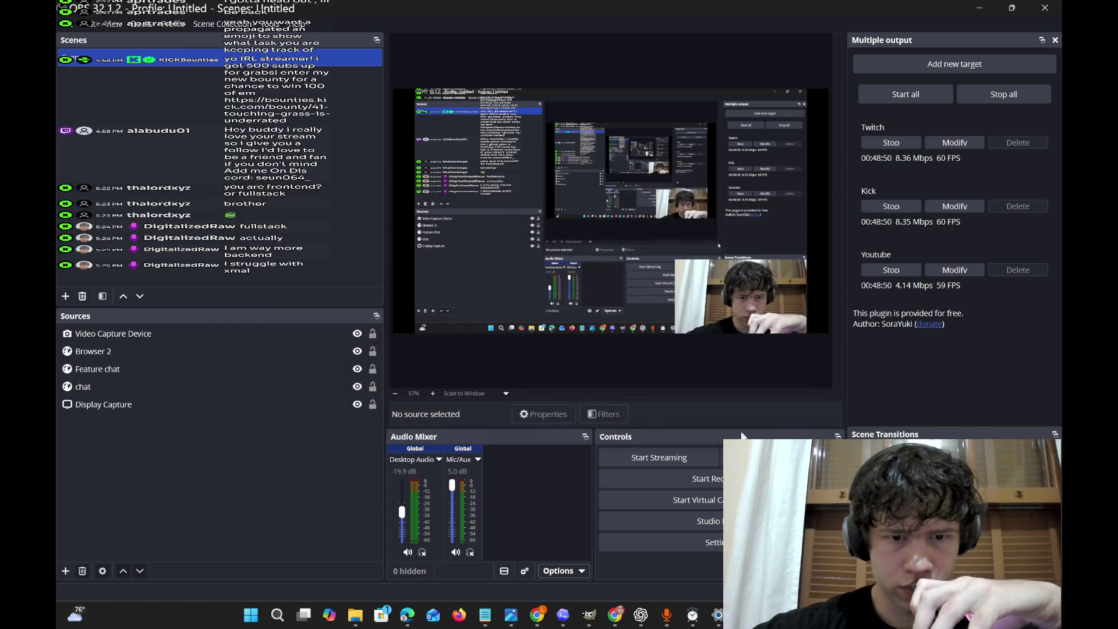
{"action": "left_click", "coordinate": [471, 459]}
{"action": "left_click", "coordinate": [499, 426]}
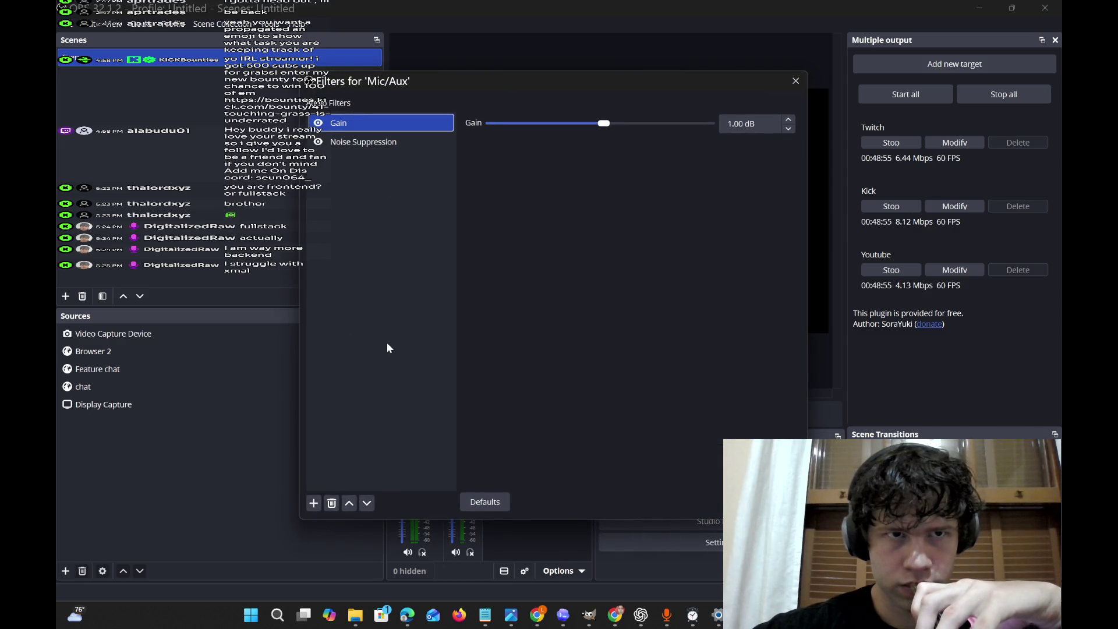
{"action": "left_click", "coordinate": [795, 80]}
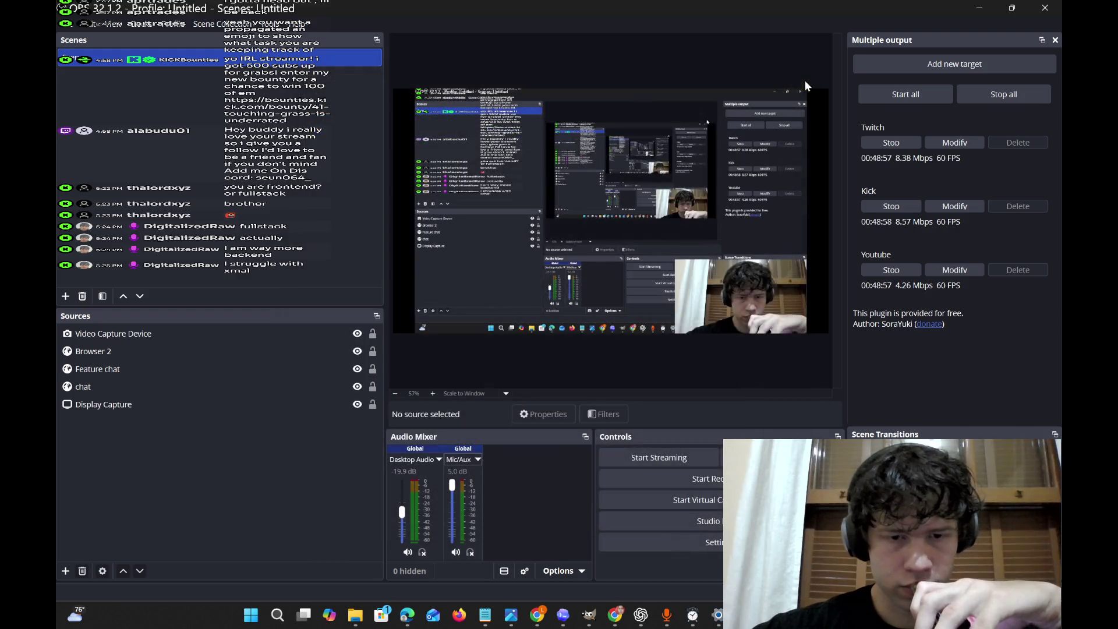
{"action": "left_click", "coordinate": [455, 489]}
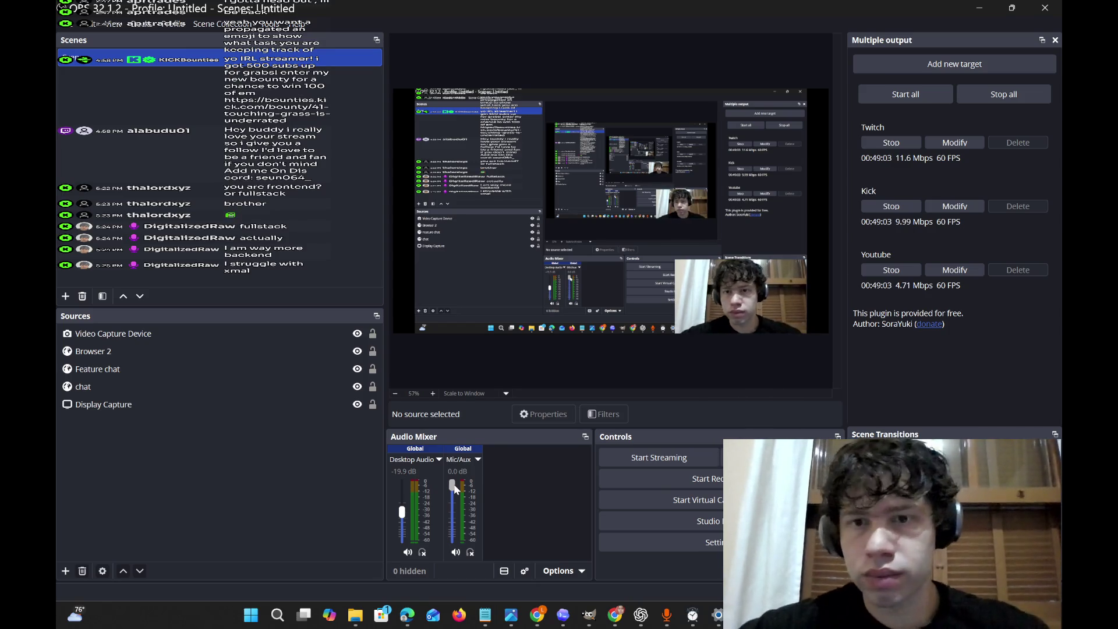
Launch WO Mic Client, dismiss its error and open Connection > Connect….
{"action": "left_click", "coordinate": [667, 615]}
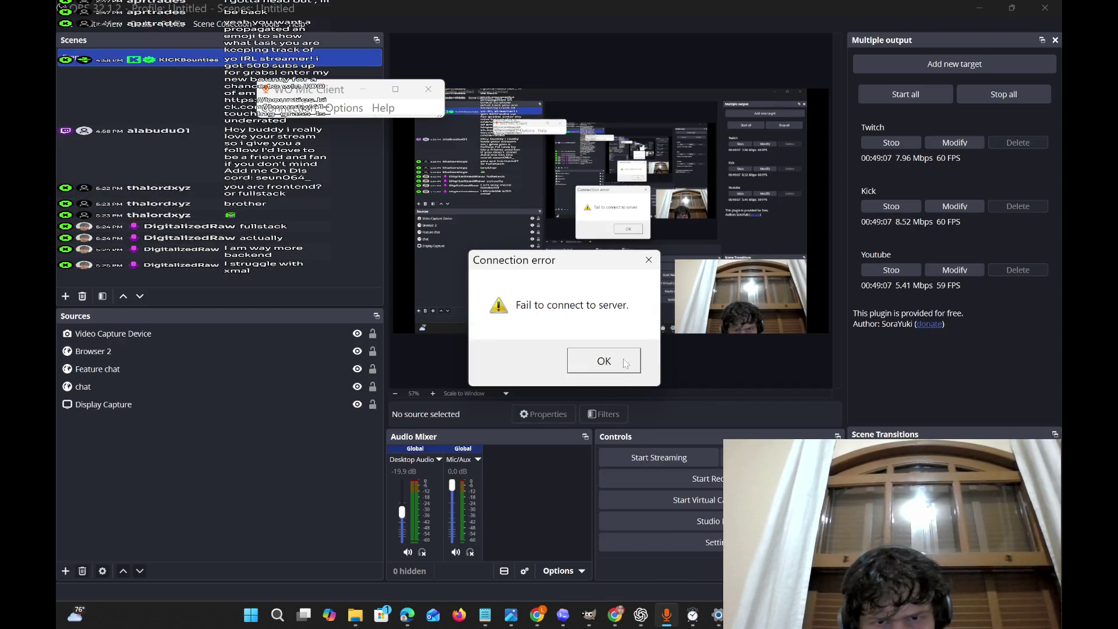
{"action": "left_click", "coordinate": [623, 357]}
{"action": "left_click", "coordinate": [343, 107]}
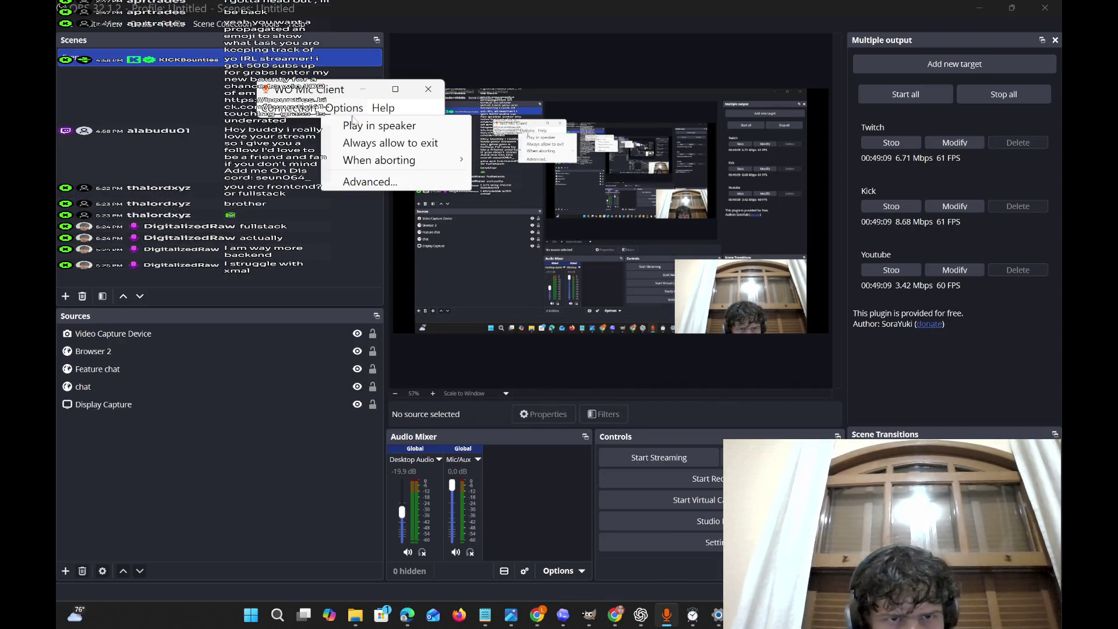
{"action": "left_click", "coordinate": [349, 108]}
{"action": "left_click", "coordinate": [291, 109]}
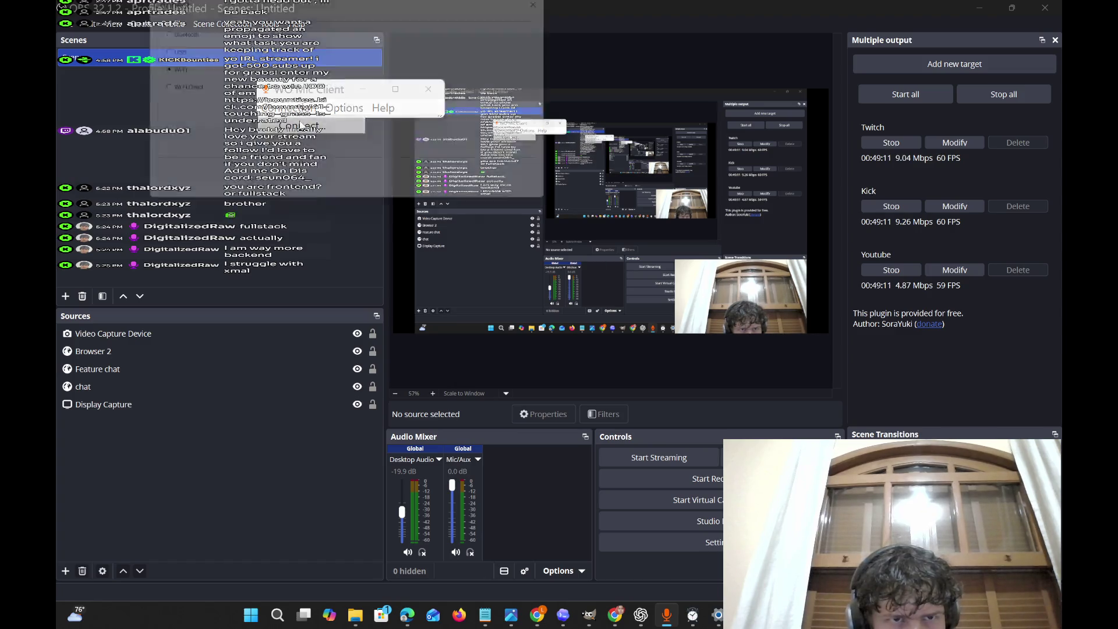
{"action": "left_click", "coordinate": [301, 124]}
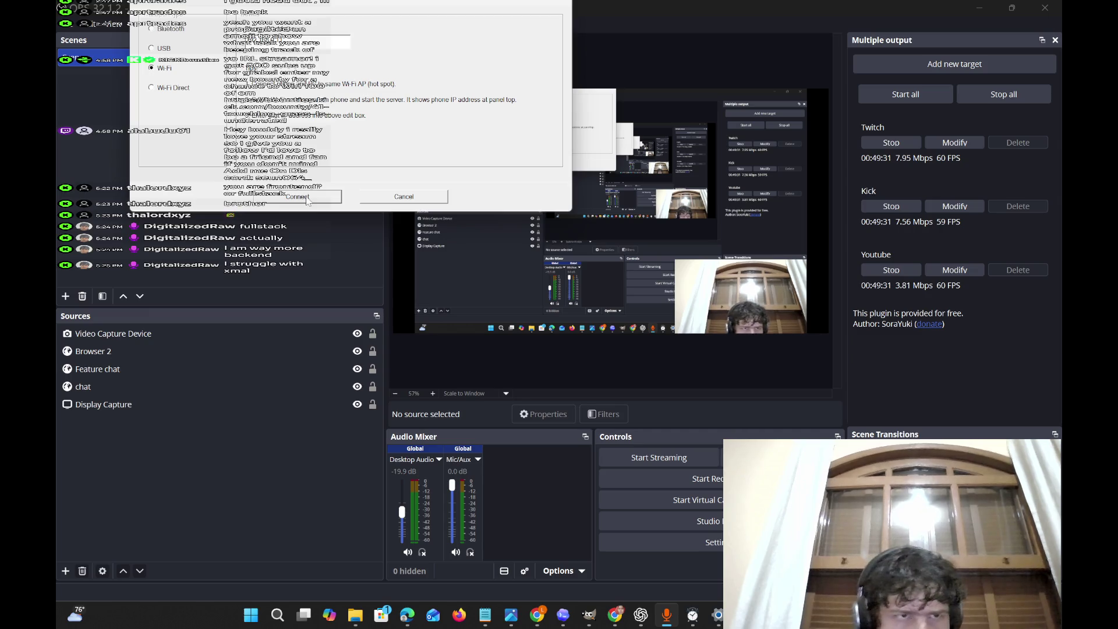
Retry the Wi-Fi phone connection, then open the Windows microphone privacy settings.
{"action": "left_click", "coordinate": [307, 199]}
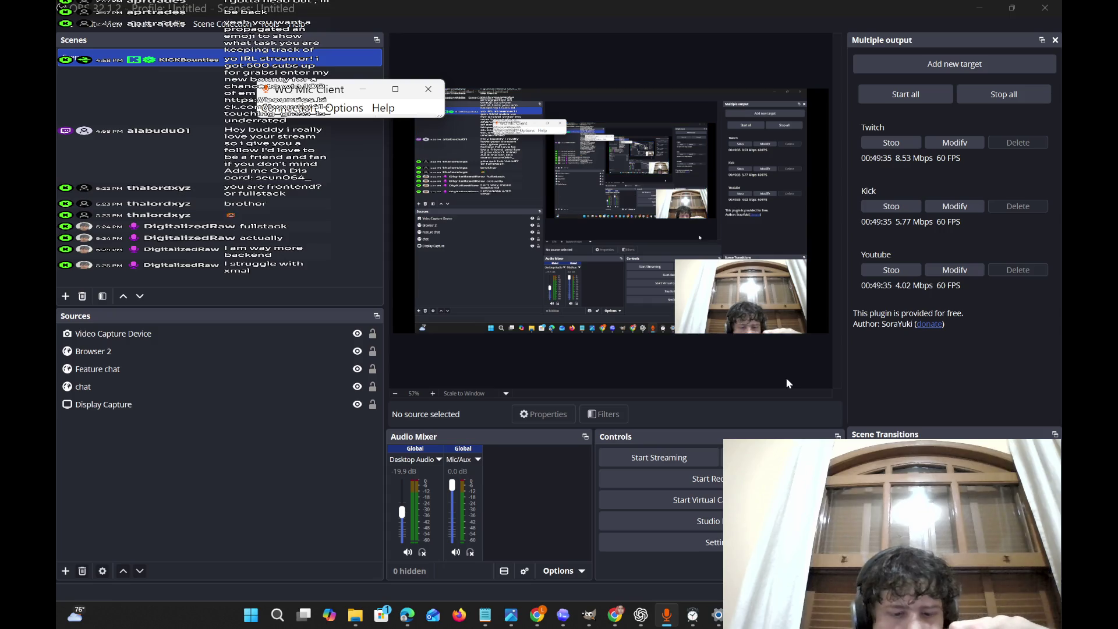
{"action": "left_click", "coordinate": [1016, 617]}
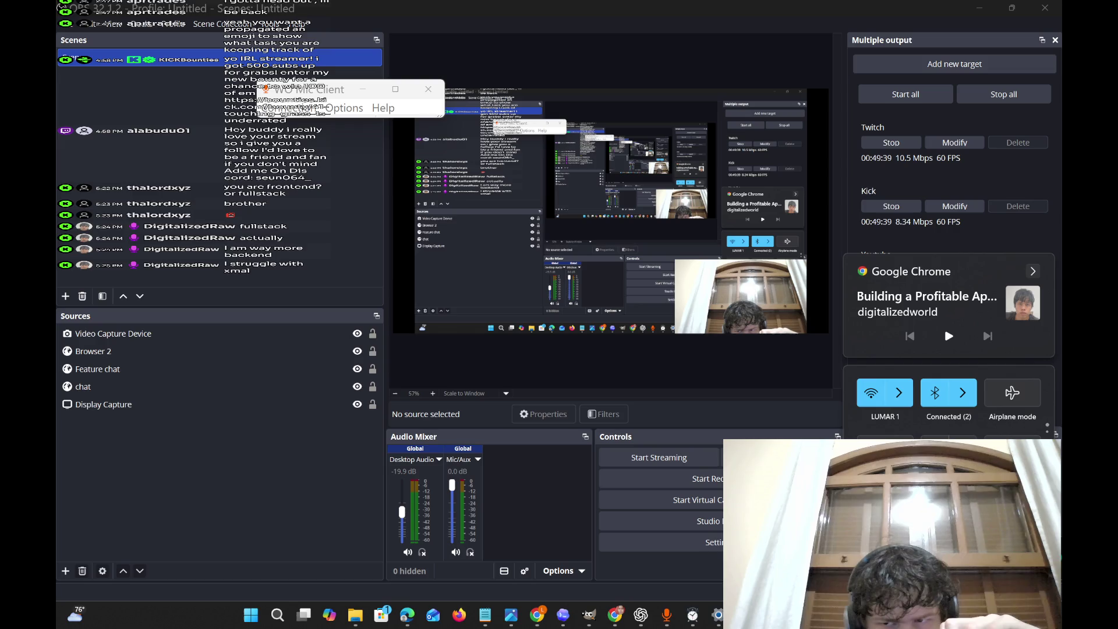
{"action": "left_click", "coordinate": [990, 618]}
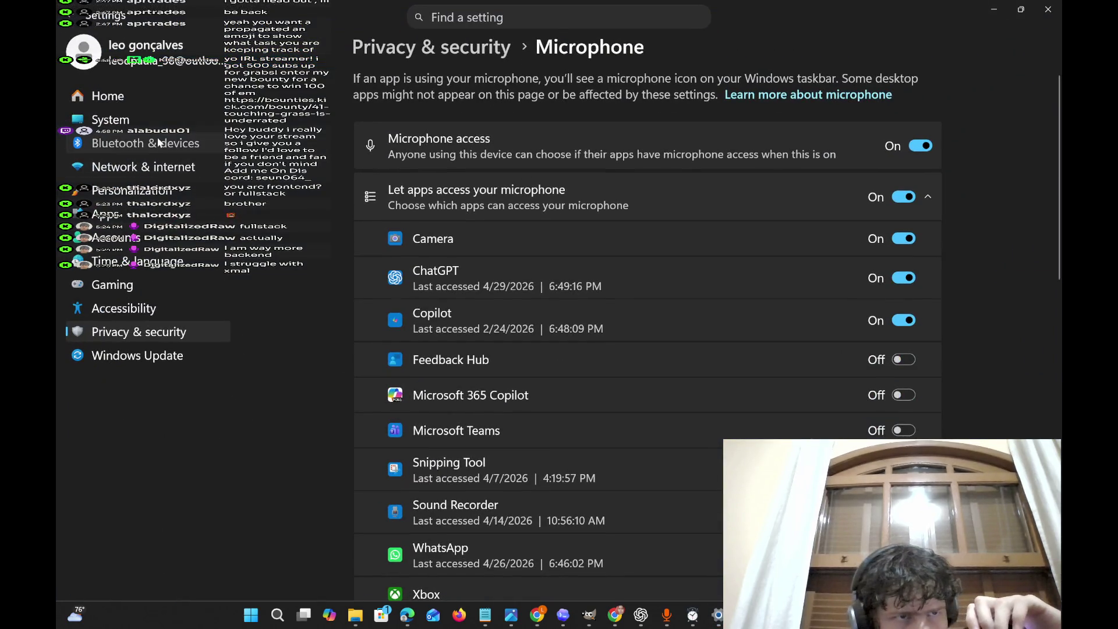
Move from the System and Display settings to the Sound settings page.
{"action": "left_click", "coordinate": [158, 143]}
{"action": "left_click", "coordinate": [110, 120]}
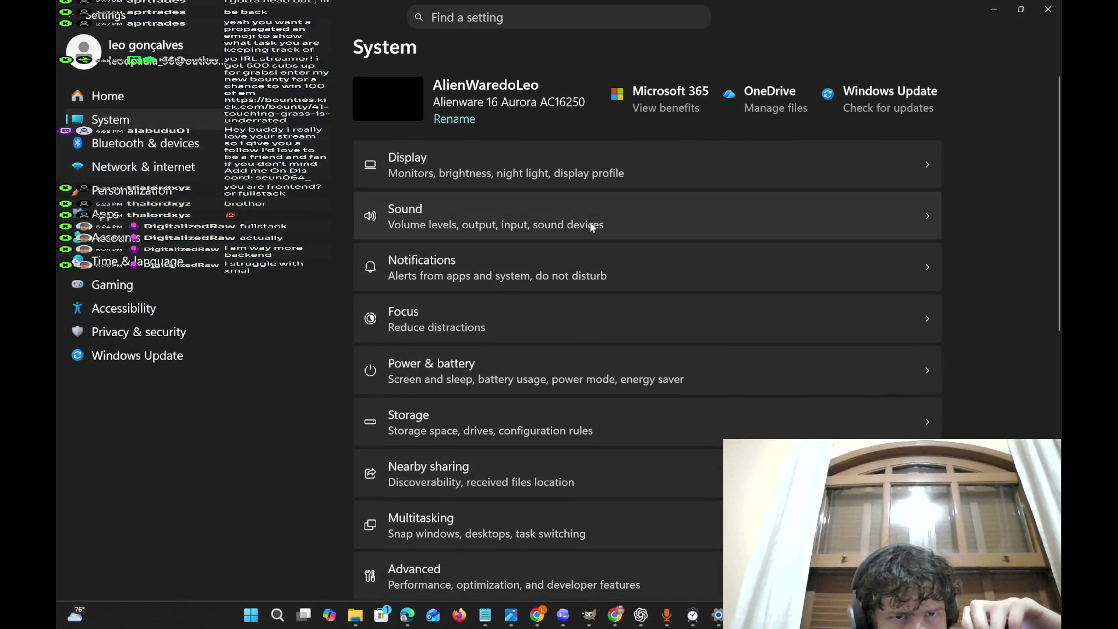
{"action": "left_click", "coordinate": [662, 163]}
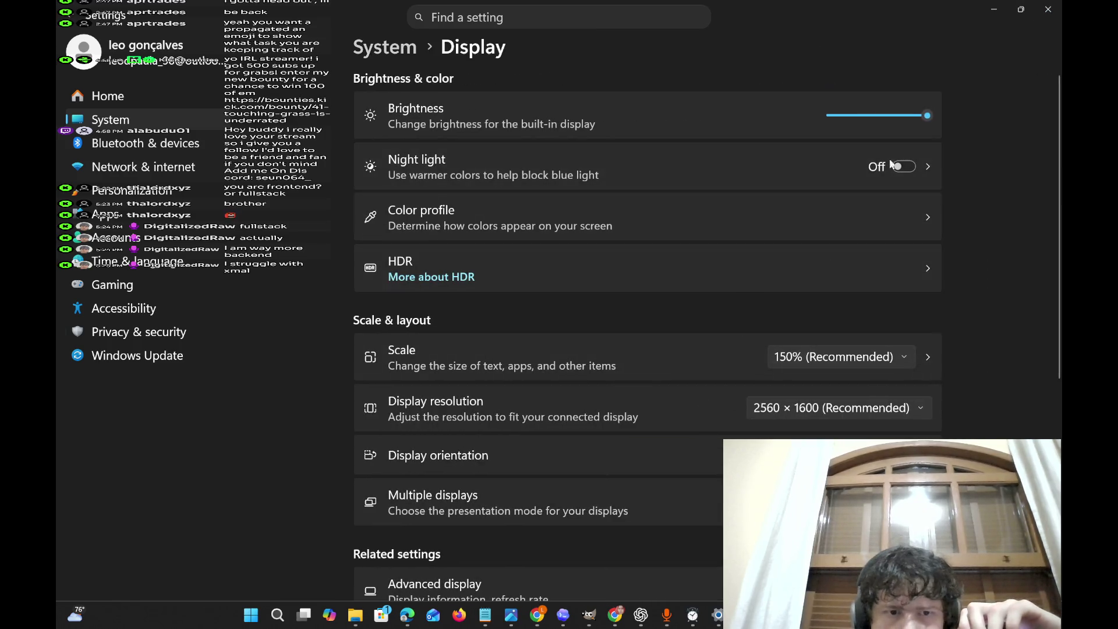
{"action": "left_click", "coordinate": [147, 124]}
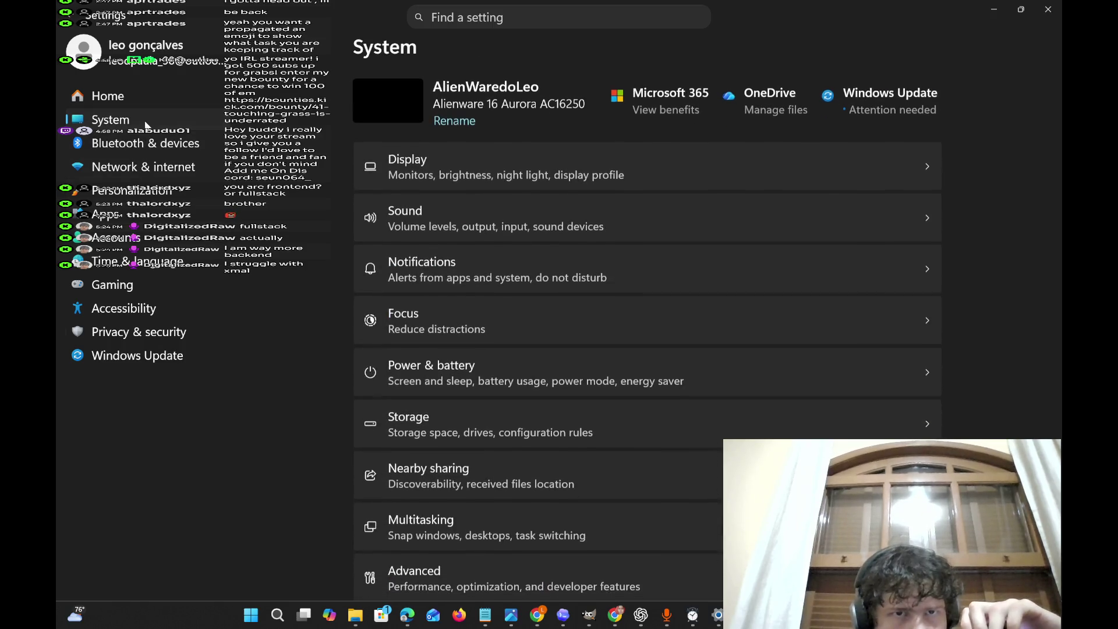
{"action": "left_click", "coordinate": [771, 227]}
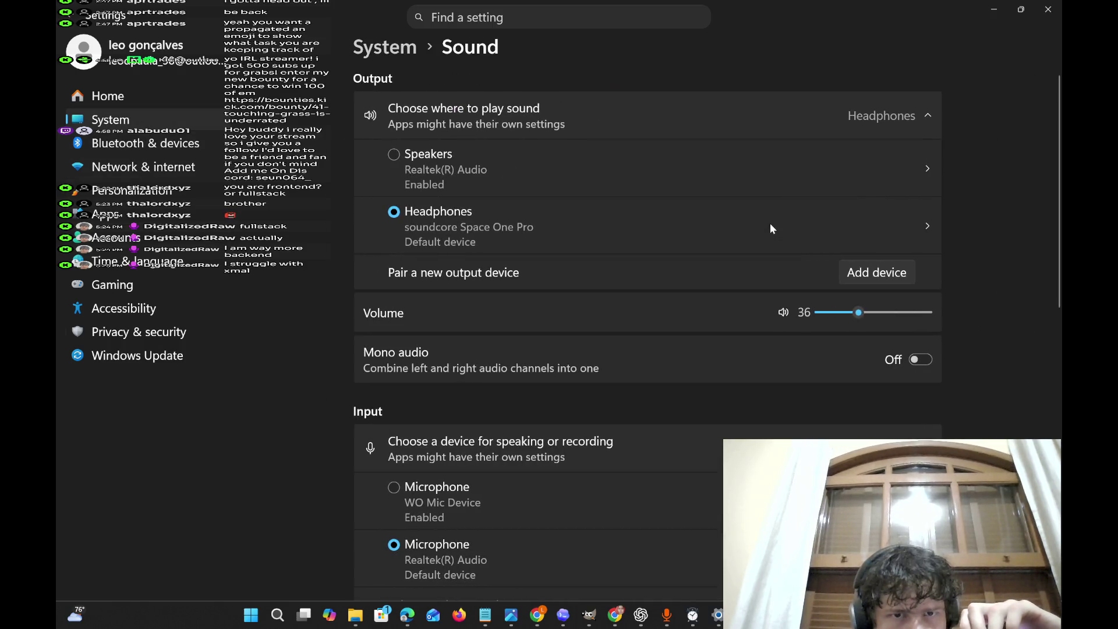
View the WO Mic Device microphone's properties, then return to Sound settings.
{"action": "scroll", "coordinate": [750, 380], "scroll_direction": "down", "scroll_amount": 5}
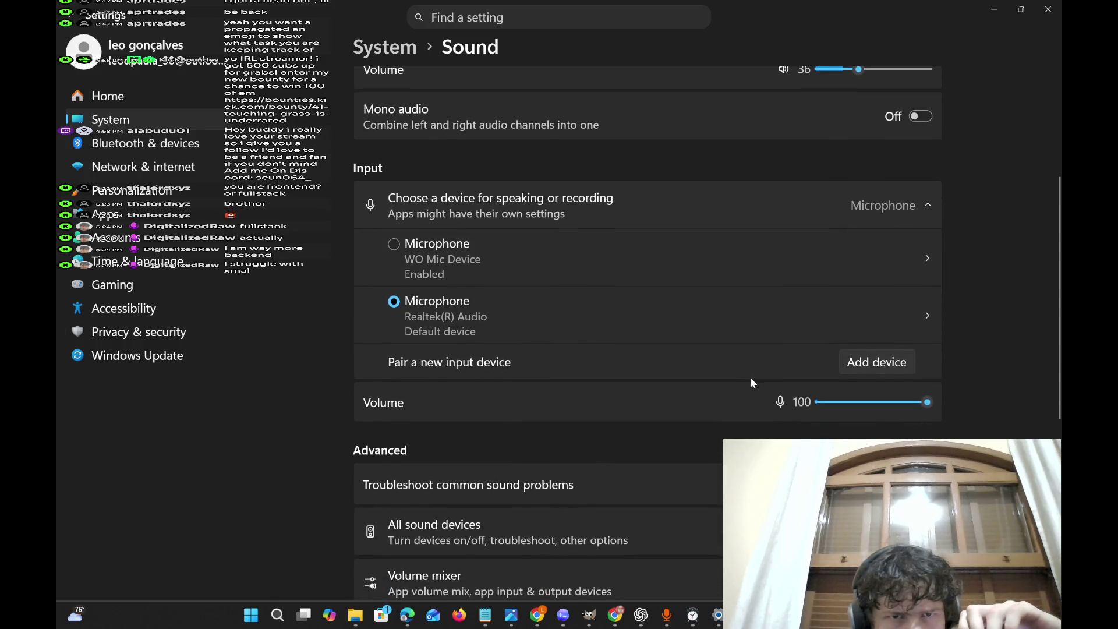
{"action": "scroll", "coordinate": [760, 378], "scroll_direction": "down", "scroll_amount": 1}
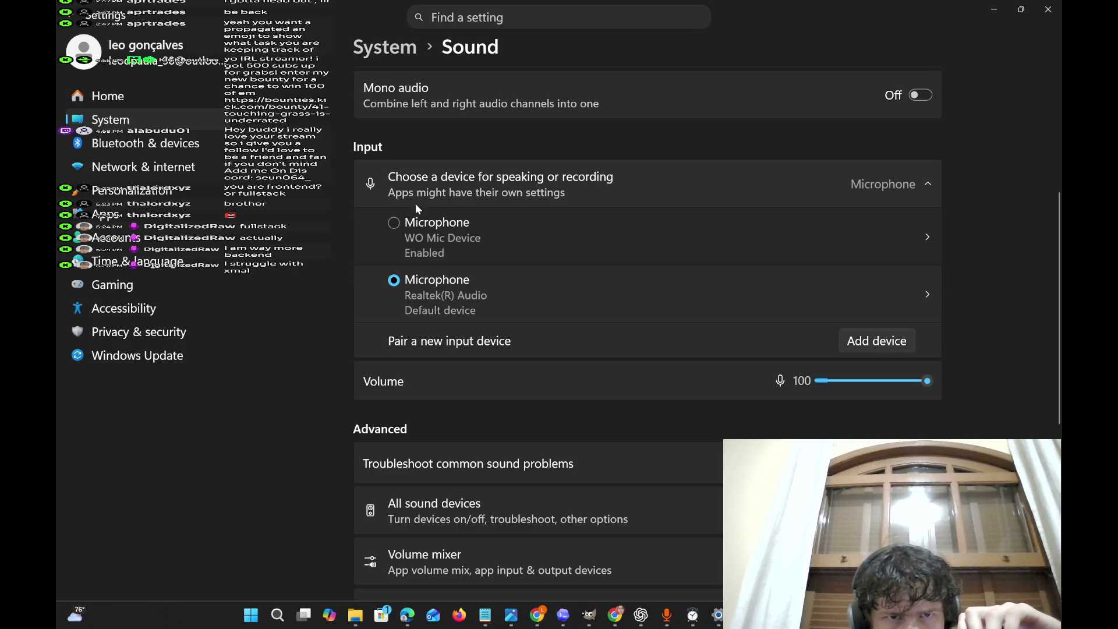
{"action": "left_click", "coordinate": [396, 222]}
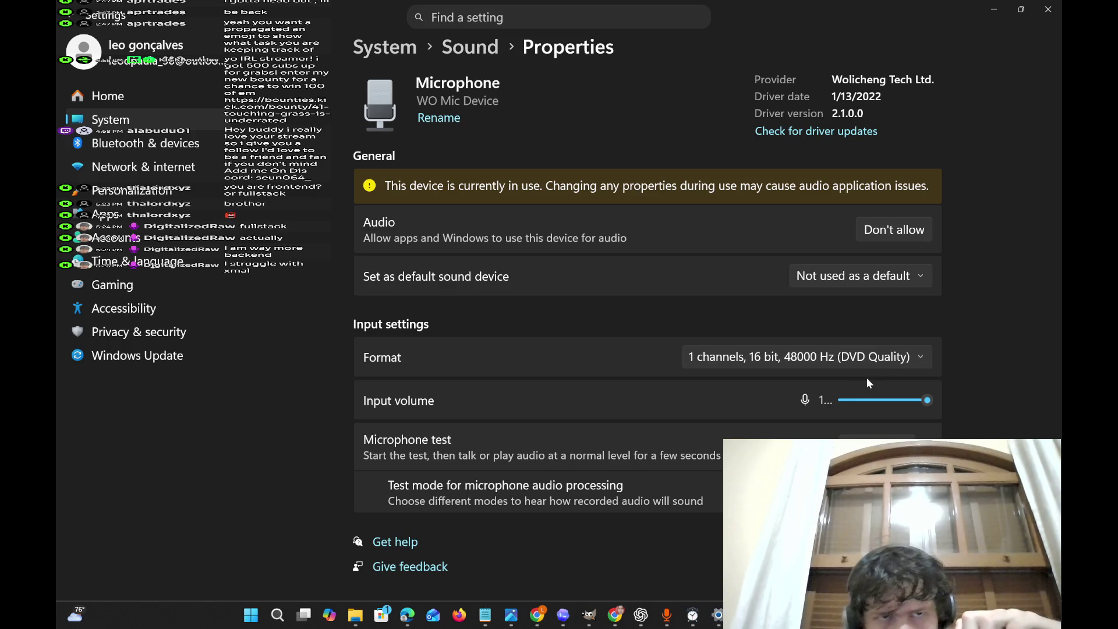
{"action": "left_click", "coordinate": [470, 47]}
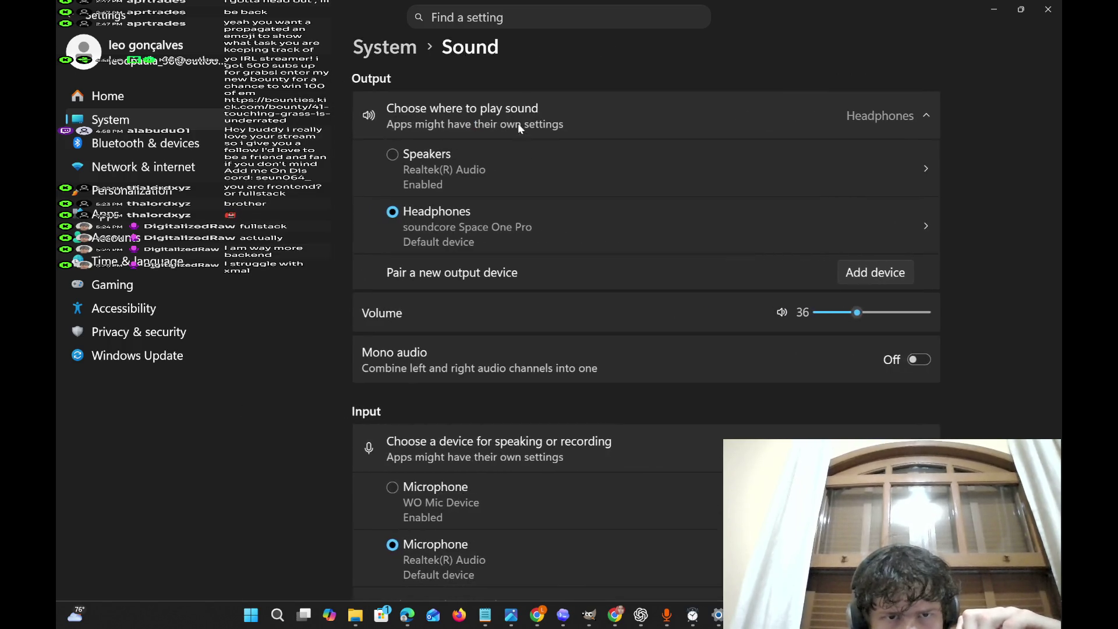
Switch output to speakers and back to headphones, and make WO Mic Device the default microphone.
{"action": "left_click", "coordinate": [397, 156]}
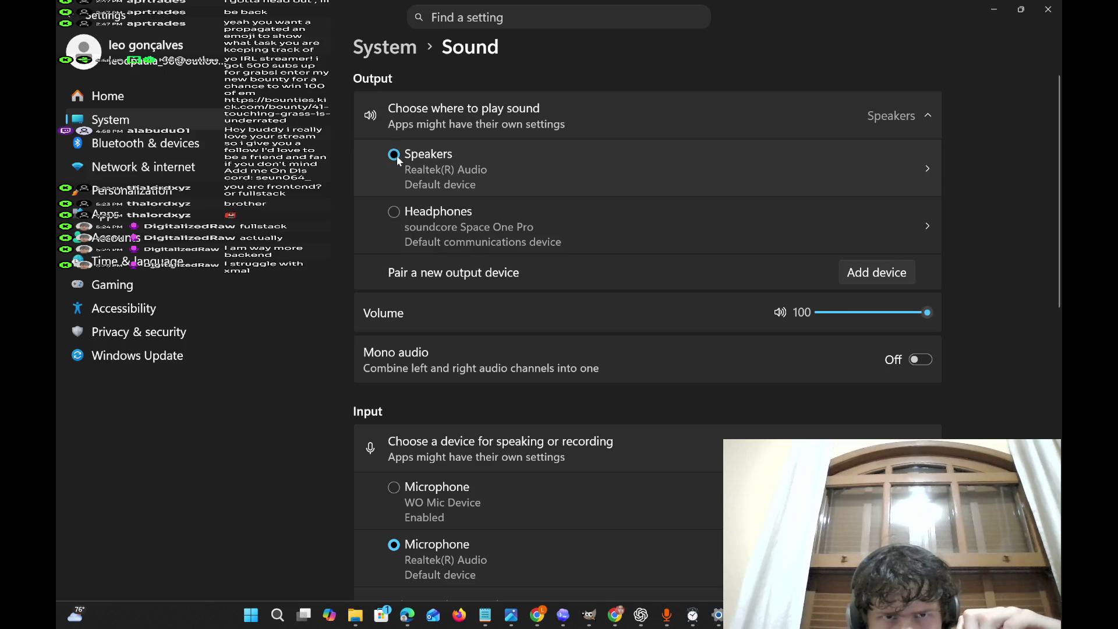
{"action": "left_click", "coordinate": [392, 210]}
{"action": "scroll", "coordinate": [446, 376], "scroll_direction": "down", "scroll_amount": 3}
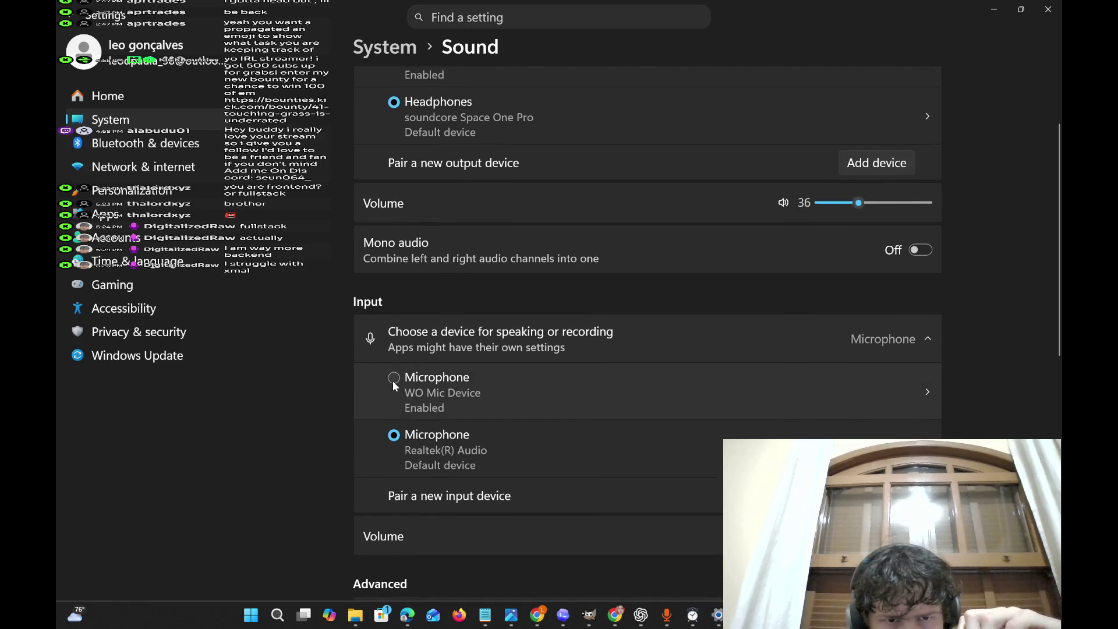
{"action": "left_click", "coordinate": [394, 378]}
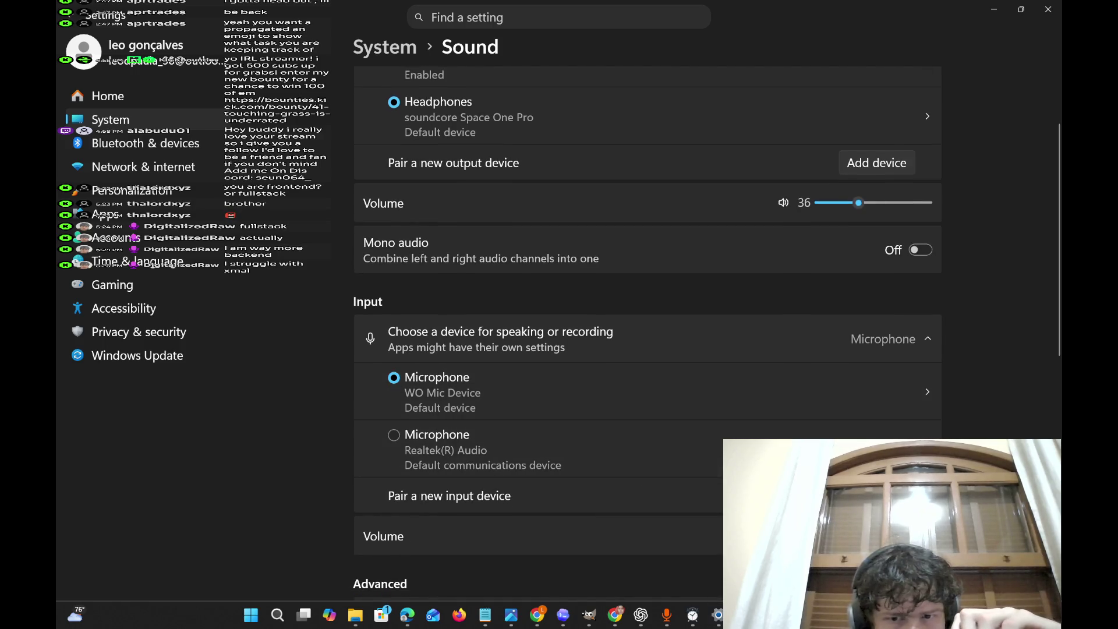
Minimize OBS, reopen the WO Mic microphone properties, then bring Chrome in front of Settings.
{"action": "key", "text": "alt+Tab"}
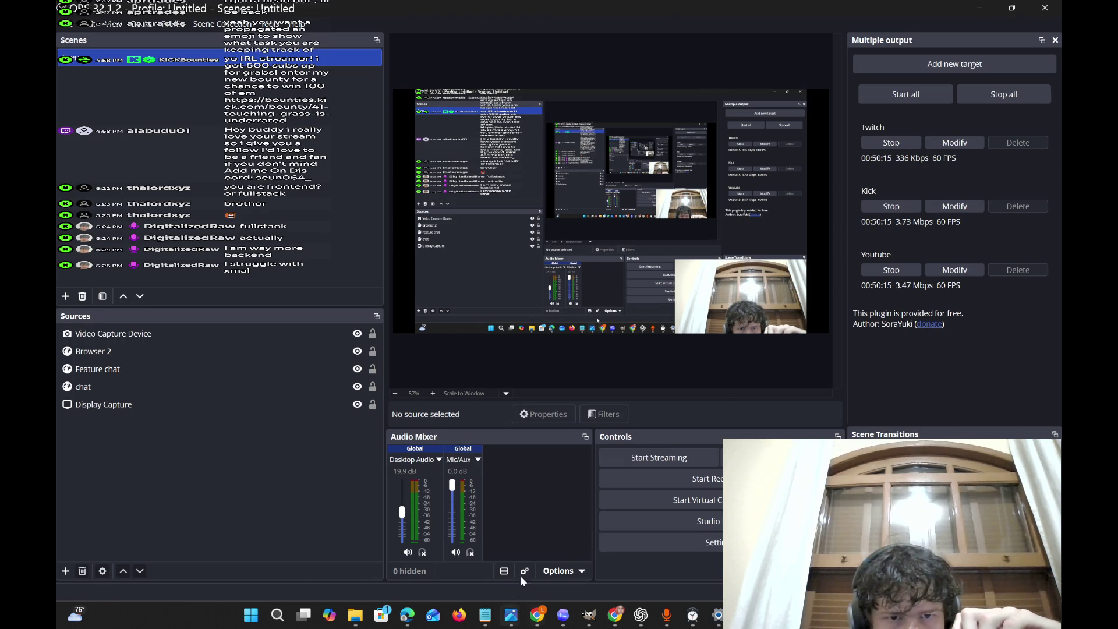
{"action": "left_click", "coordinate": [980, 8]}
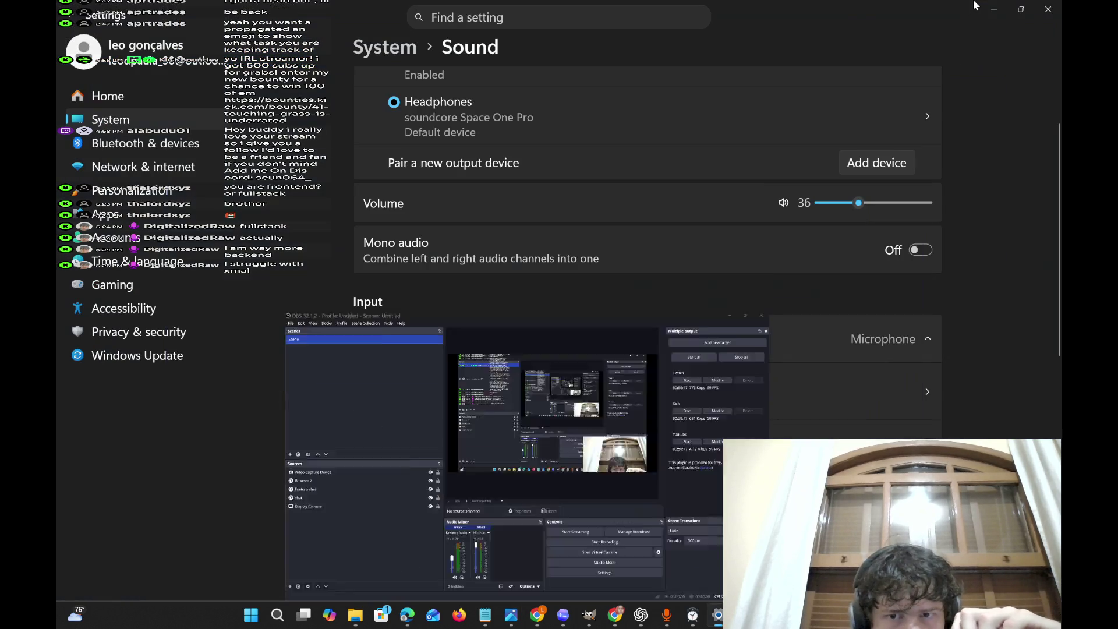
{"action": "scroll", "coordinate": [848, 273], "scroll_direction": "down", "scroll_amount": 4}
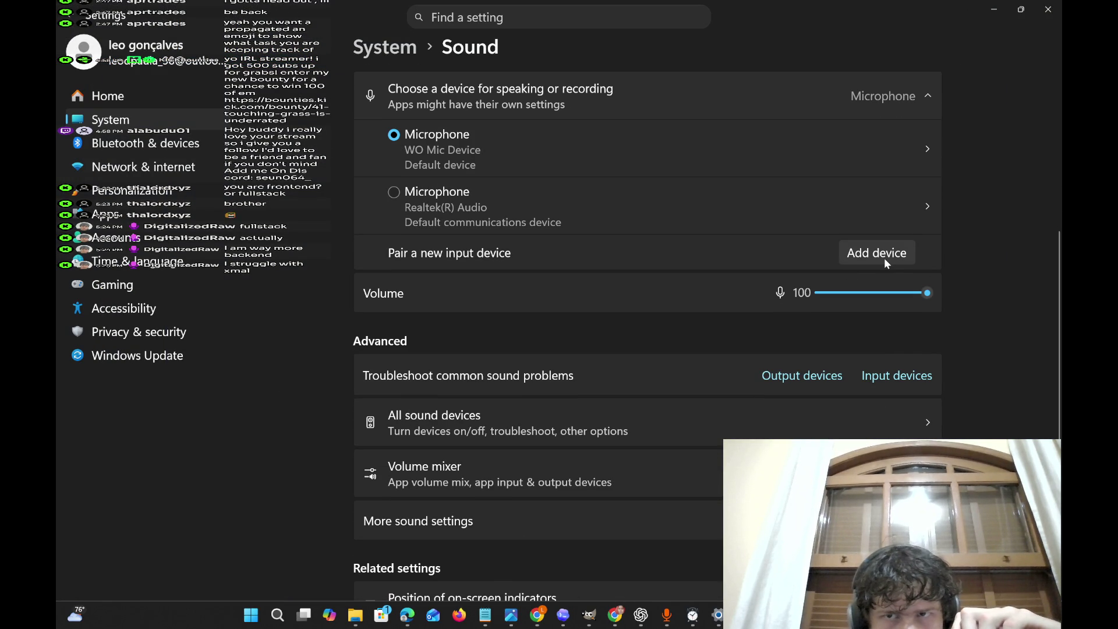
{"action": "left_click", "coordinate": [917, 150]}
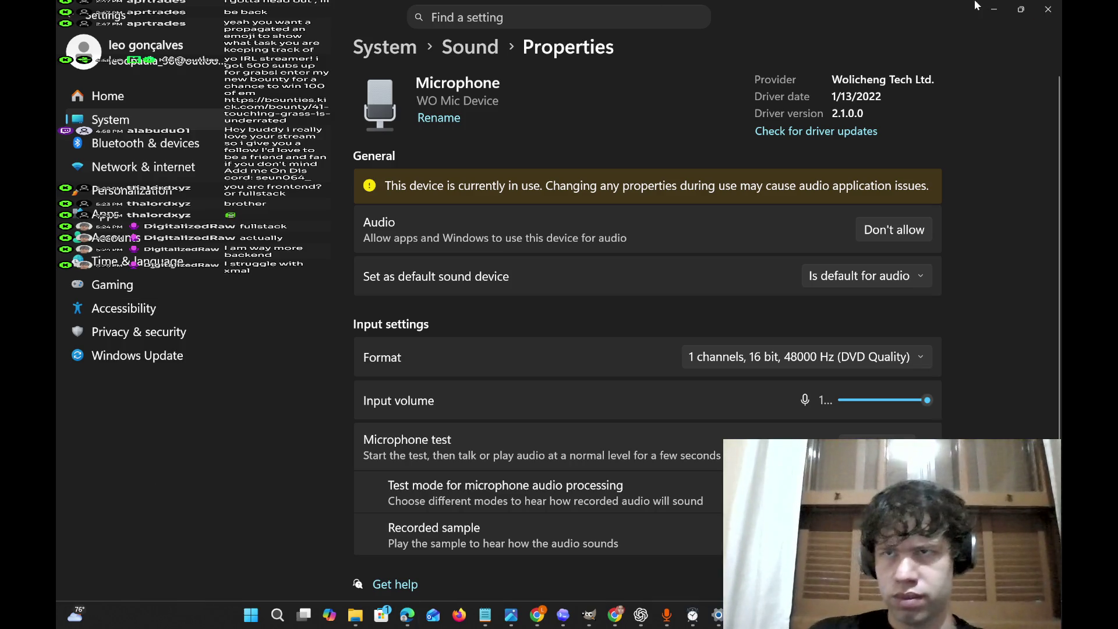
{"action": "left_click", "coordinate": [1021, 7]}
{"action": "left_click", "coordinate": [1002, 5]}
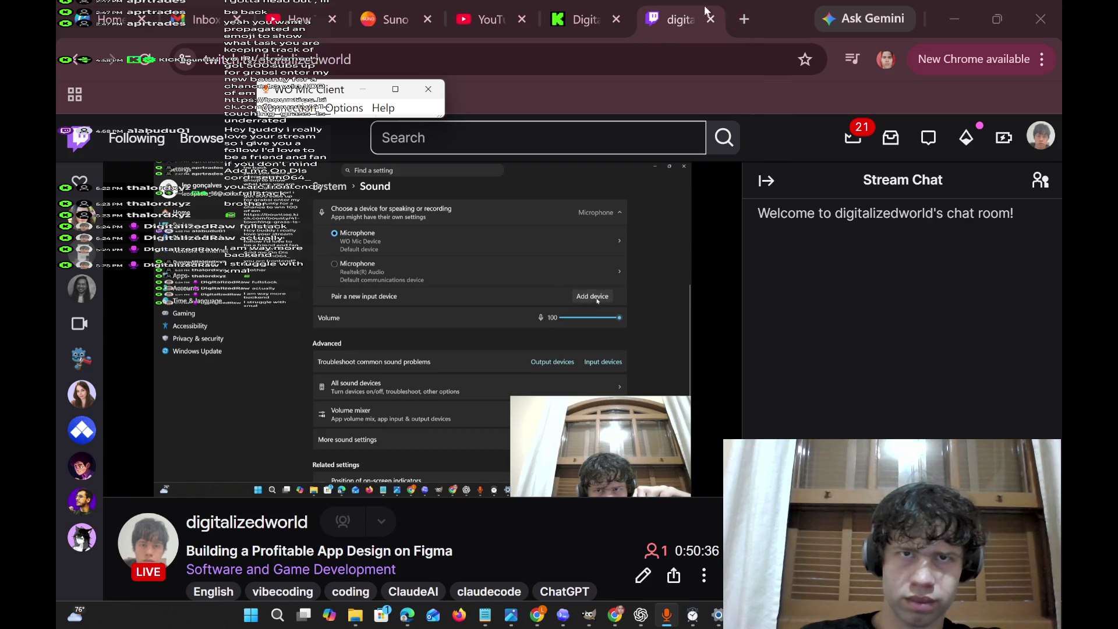
Look over the Kick and YouTube tabs and the Canva video, then bring up the Figma file.
{"action": "left_click", "coordinate": [588, 6]}
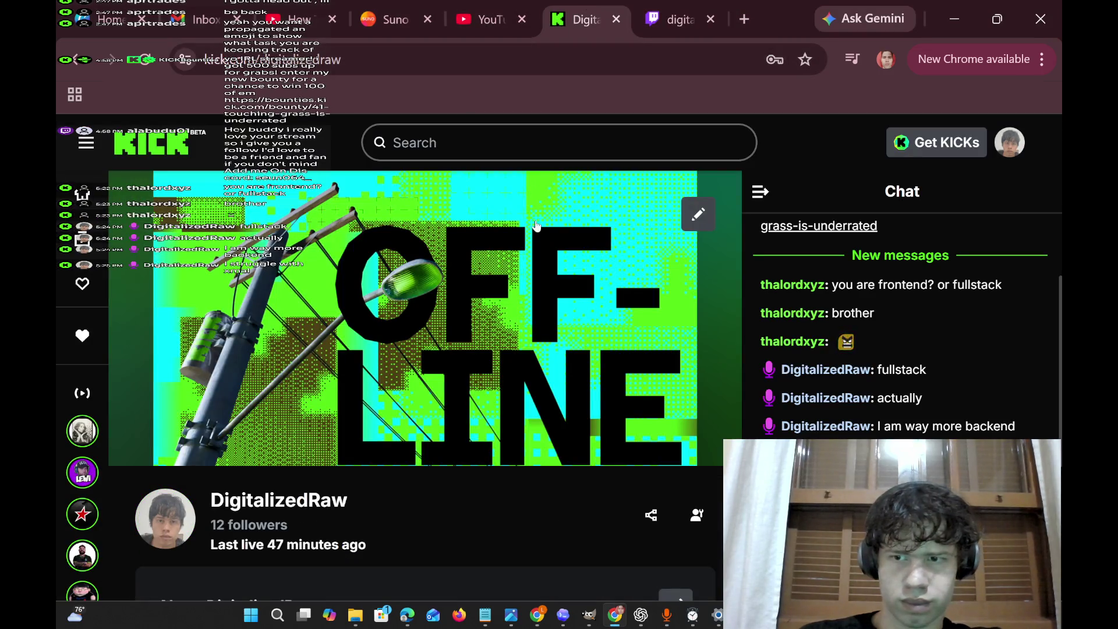
{"action": "scroll", "coordinate": [581, 359], "scroll_direction": "down", "scroll_amount": 2}
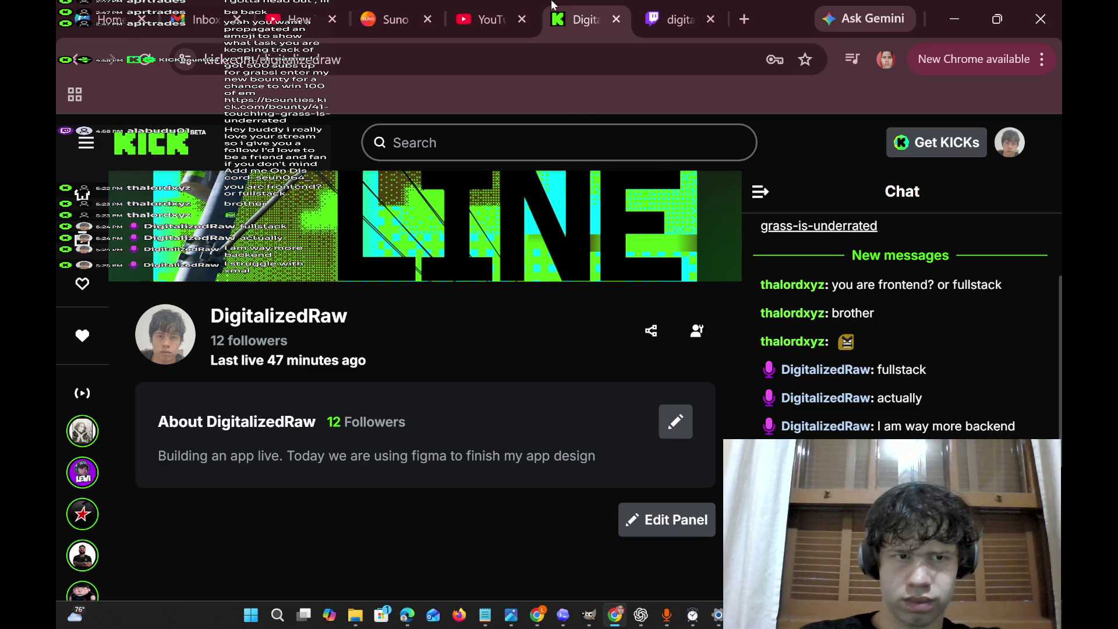
{"action": "scroll", "coordinate": [583, 322], "scroll_direction": "up", "scroll_amount": 2}
{"action": "left_click", "coordinate": [501, 6]}
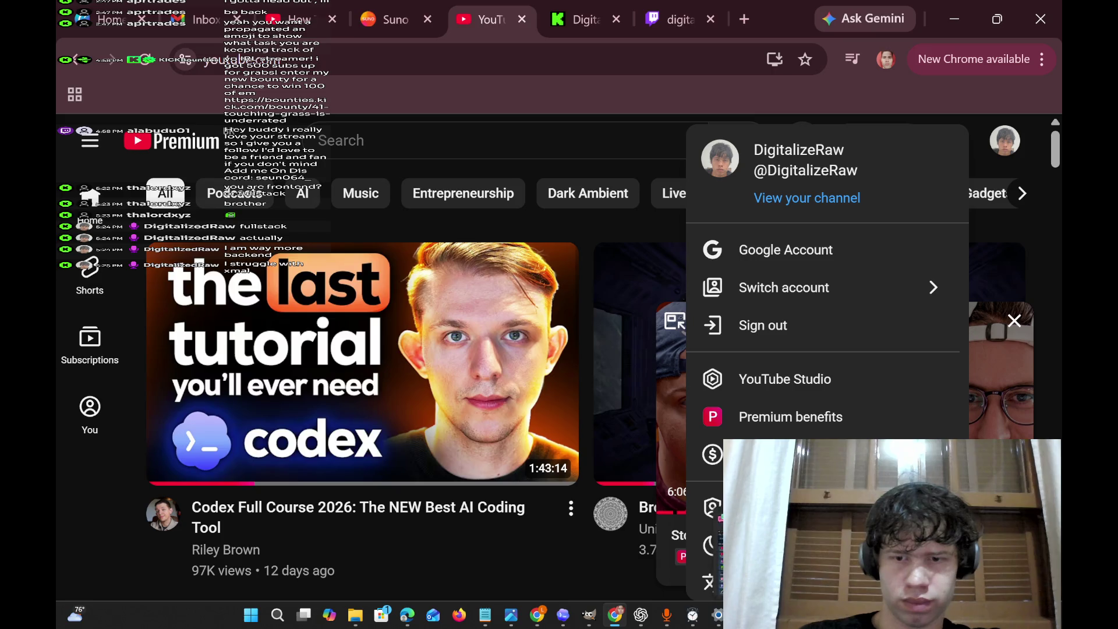
{"action": "left_click", "coordinate": [338, 7]}
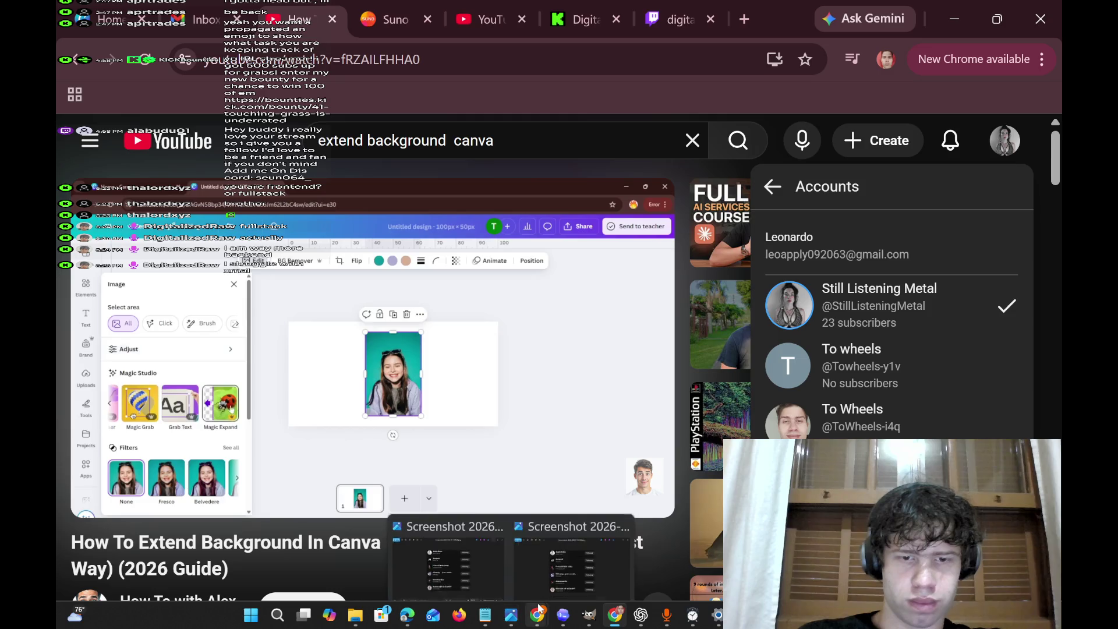
{"action": "mouse_move", "coordinate": [536, 615]}
{"action": "left_click", "coordinate": [474, 556]}
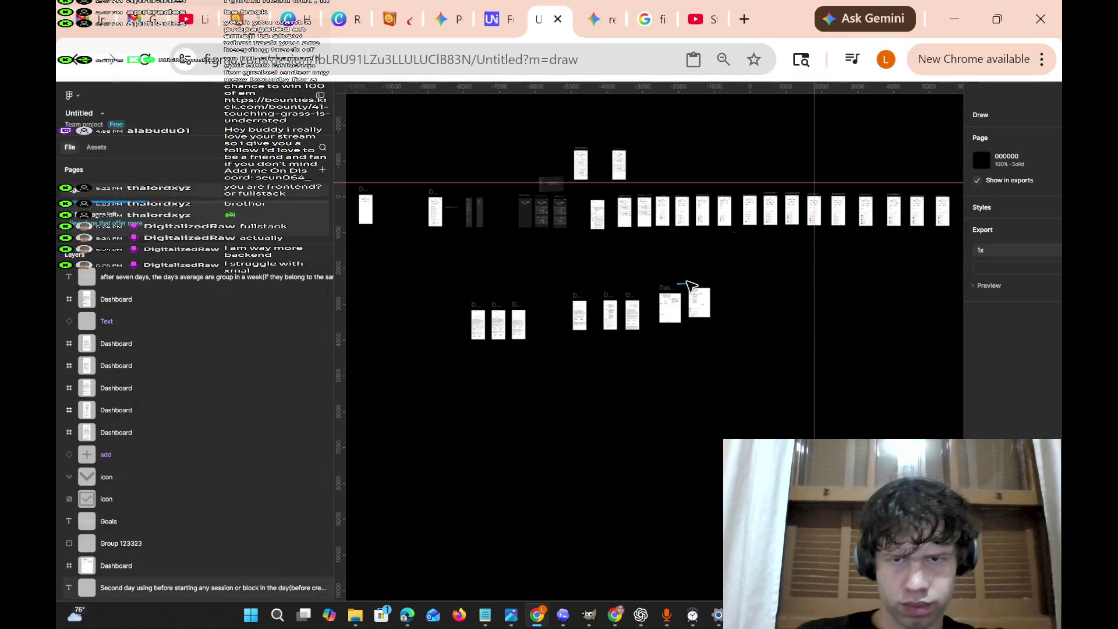
Pan across the Dashboard frames on the Figma canvas.
{"action": "scroll", "coordinate": [683, 267], "scroll_direction": "down", "scroll_amount": 4}
{"action": "scroll", "coordinate": [681, 267], "scroll_direction": "right", "scroll_amount": 3}
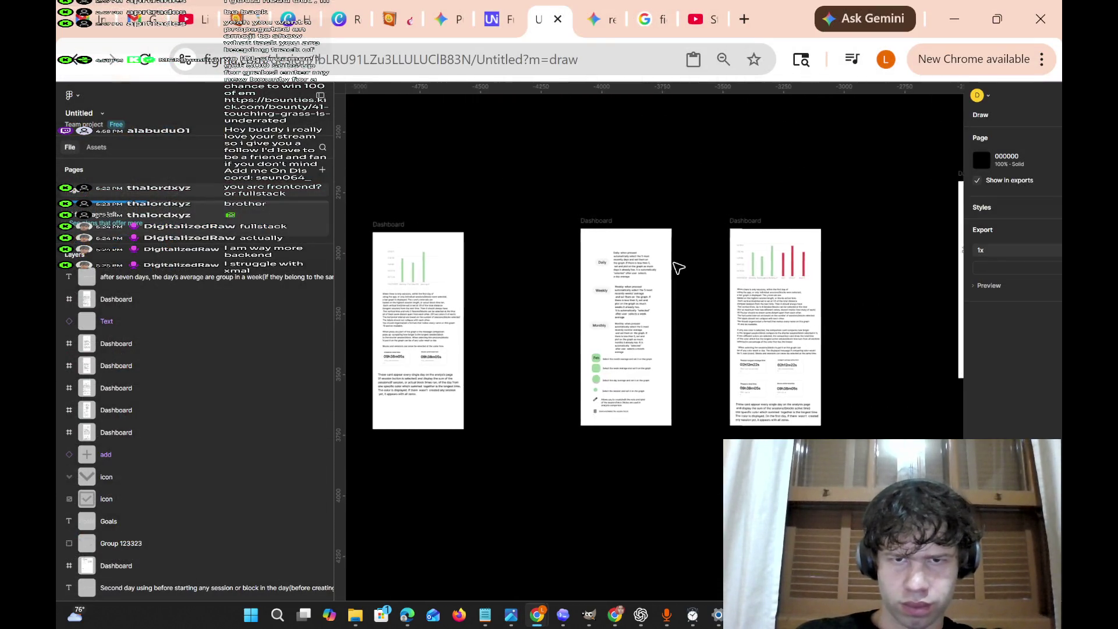
{"action": "scroll", "coordinate": [679, 268], "scroll_direction": "up", "scroll_amount": 10}
{"action": "scroll", "coordinate": [679, 266], "scroll_direction": "up", "scroll_amount": 2, "text": "ctrl"}
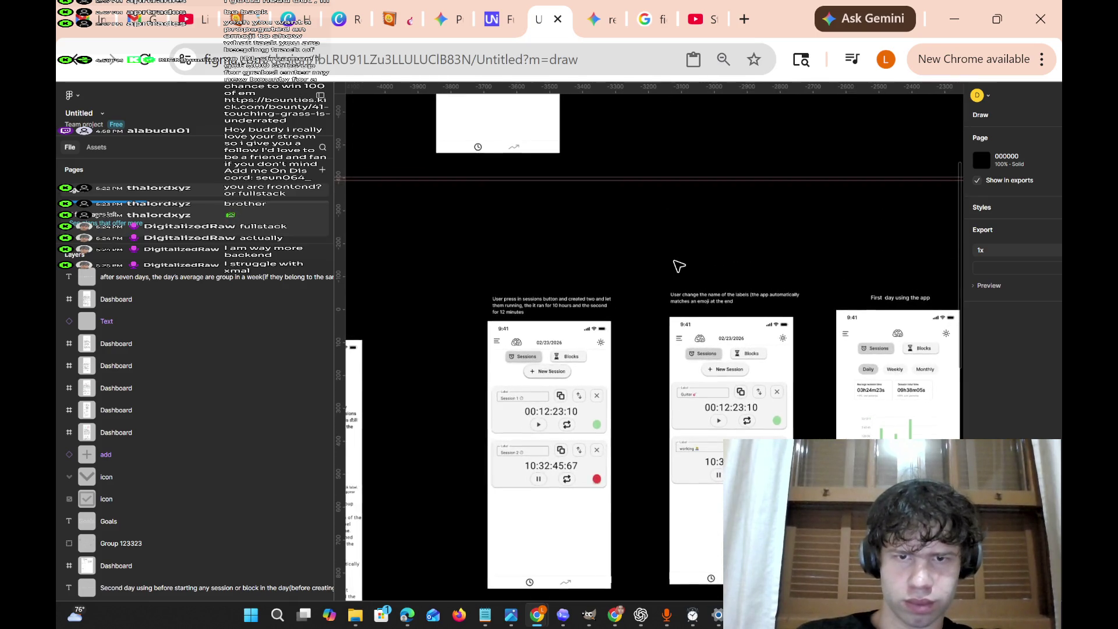
{"action": "scroll", "coordinate": [679, 266], "scroll_direction": "left", "scroll_amount": 7}
{"action": "scroll", "coordinate": [679, 266], "scroll_direction": "down", "scroll_amount": 6}
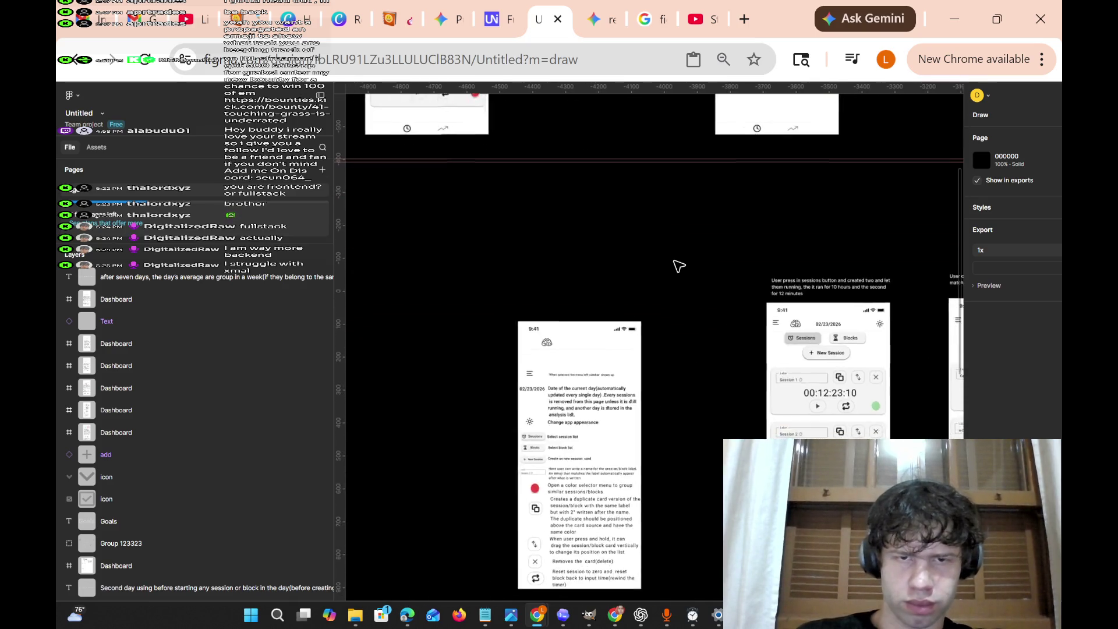
{"action": "scroll", "coordinate": [679, 266], "scroll_direction": "right", "scroll_amount": 10}
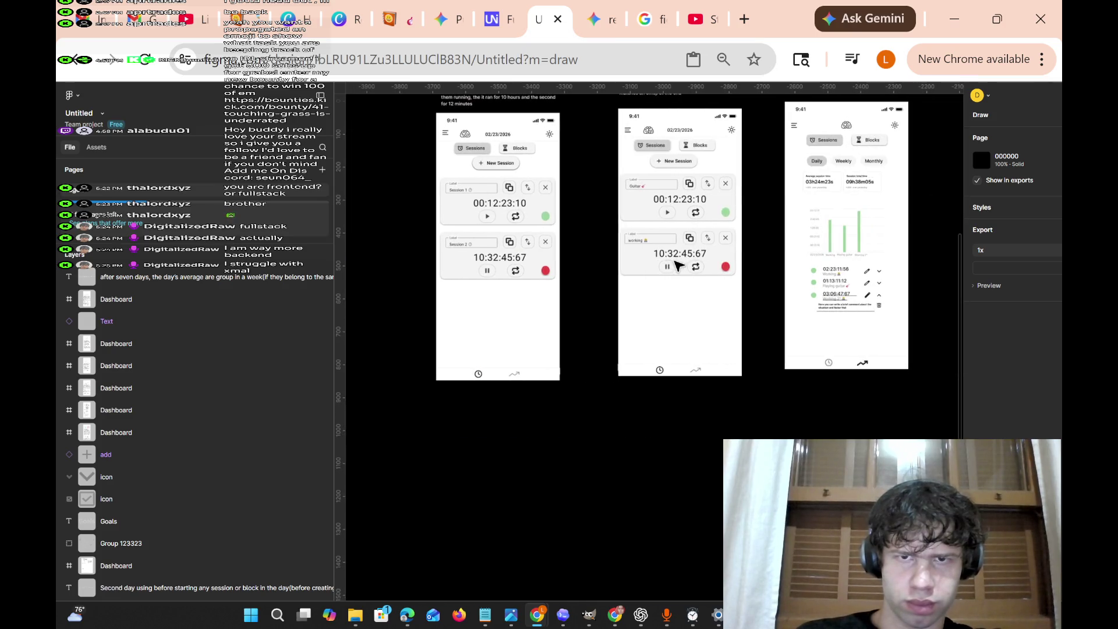
{"action": "scroll", "coordinate": [679, 266], "scroll_direction": "right", "scroll_amount": 8}
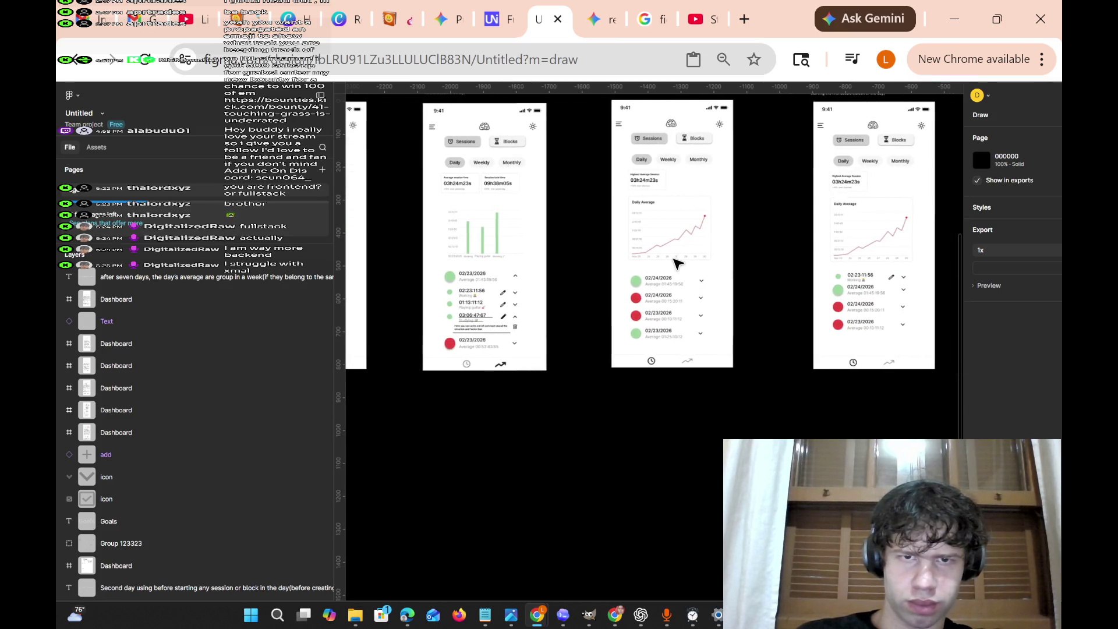
{"action": "scroll", "coordinate": [677, 264], "scroll_direction": "right", "scroll_amount": 10}
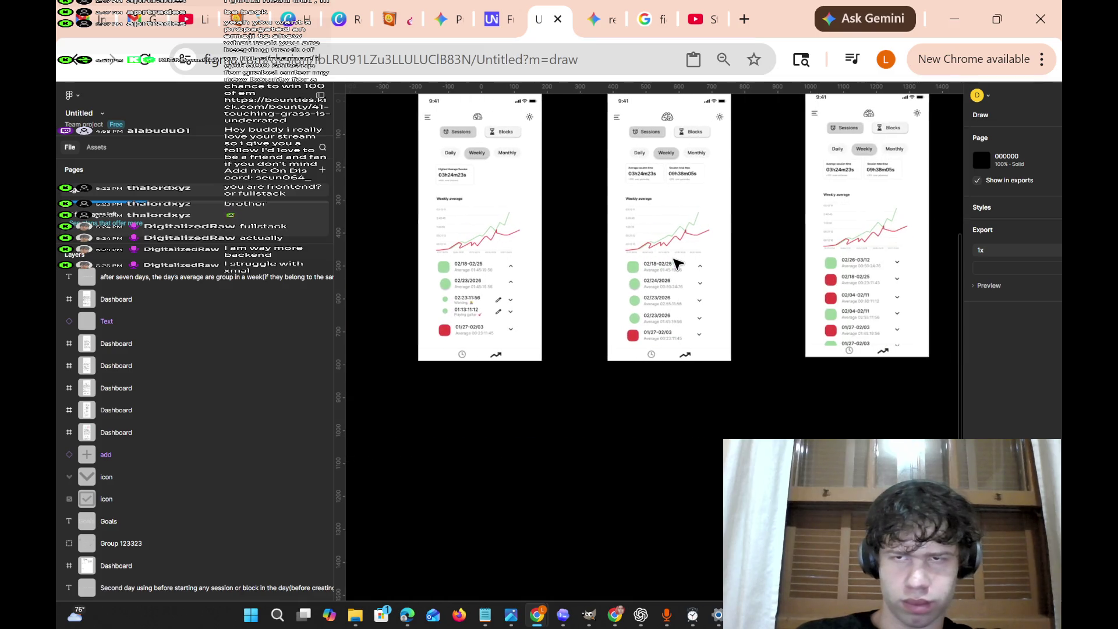
{"action": "scroll", "coordinate": [675, 263], "scroll_direction": "right", "scroll_amount": 3}
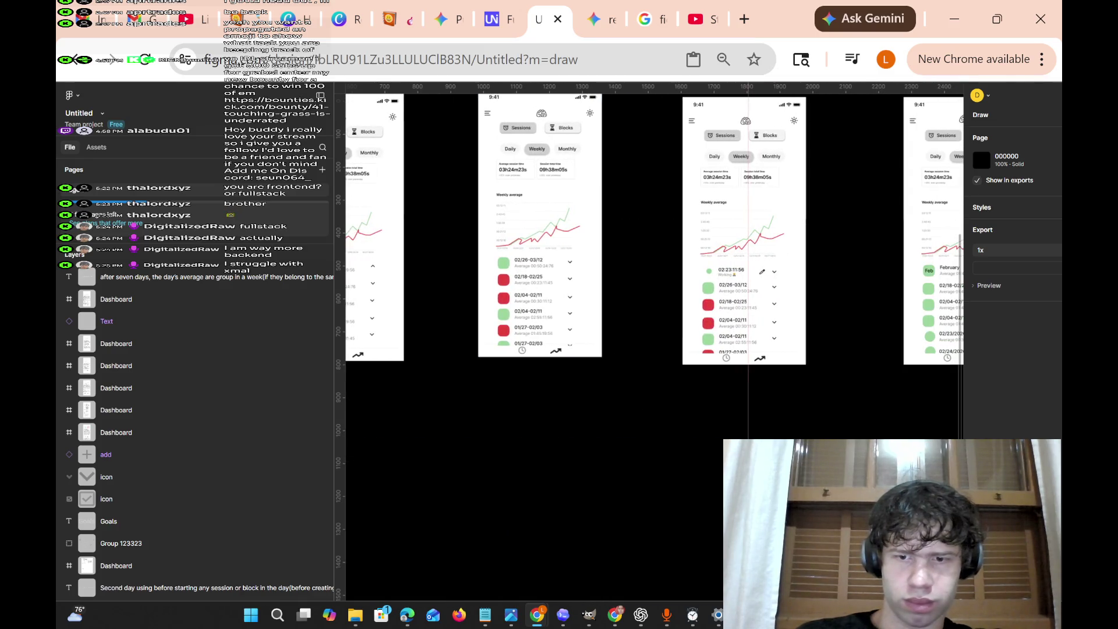
Minimize OBS and keep panning right across the dashboard frames.
{"action": "key", "text": "alt+Tab"}
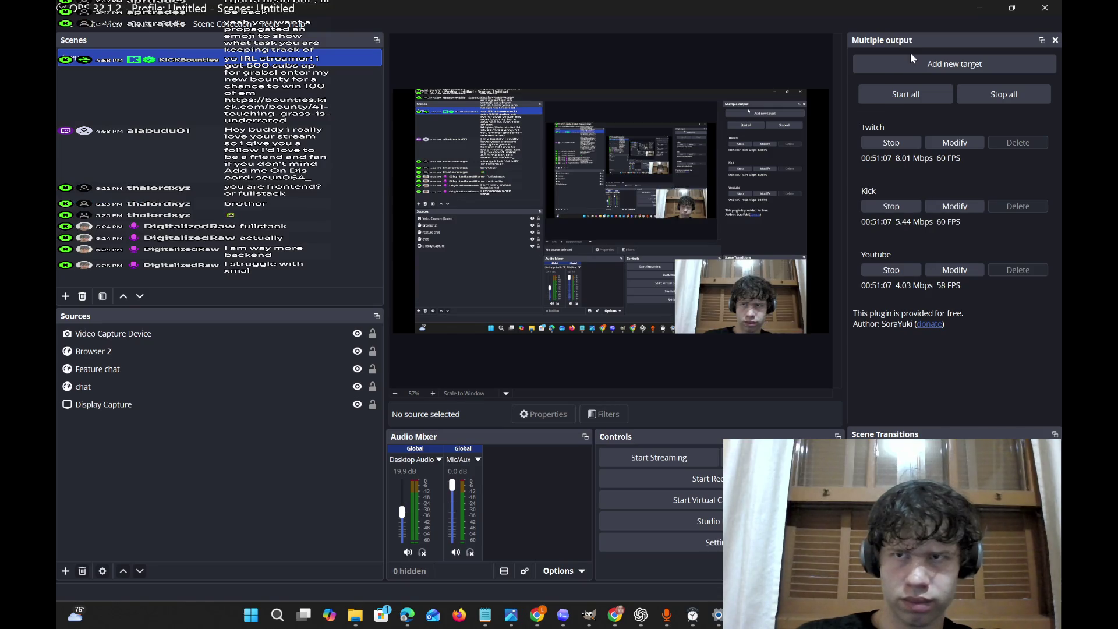
{"action": "left_click", "coordinate": [980, 7]}
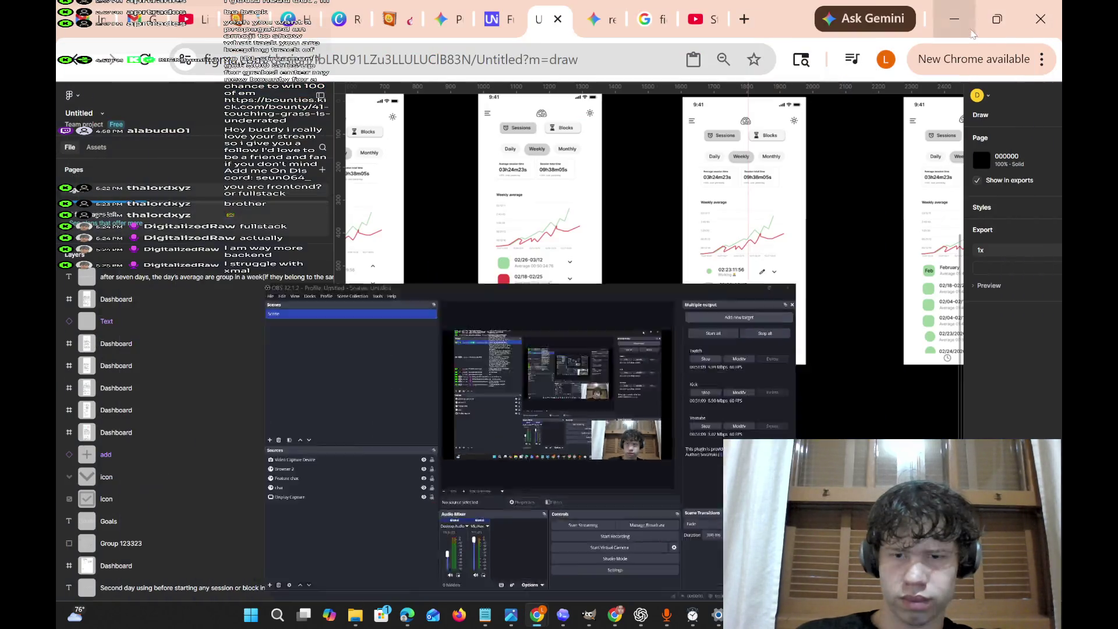
{"action": "scroll", "coordinate": [784, 255], "scroll_direction": "right", "scroll_amount": 5}
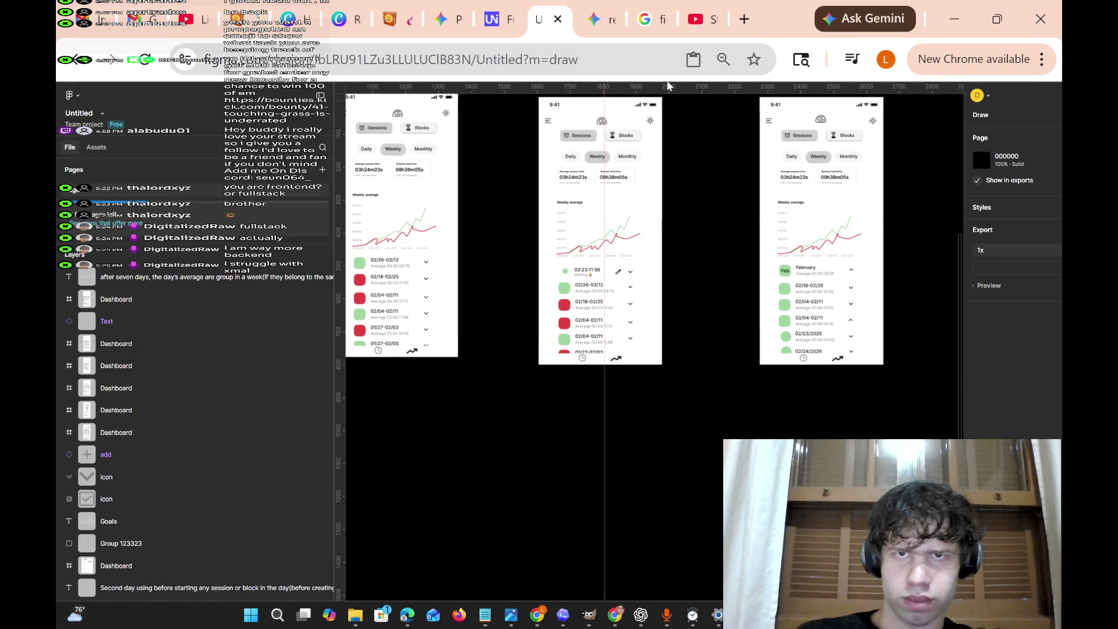
{"action": "scroll", "coordinate": [690, 269], "scroll_direction": "right", "scroll_amount": 8}
{"action": "scroll", "coordinate": [690, 269], "scroll_direction": "up", "scroll_amount": 2}
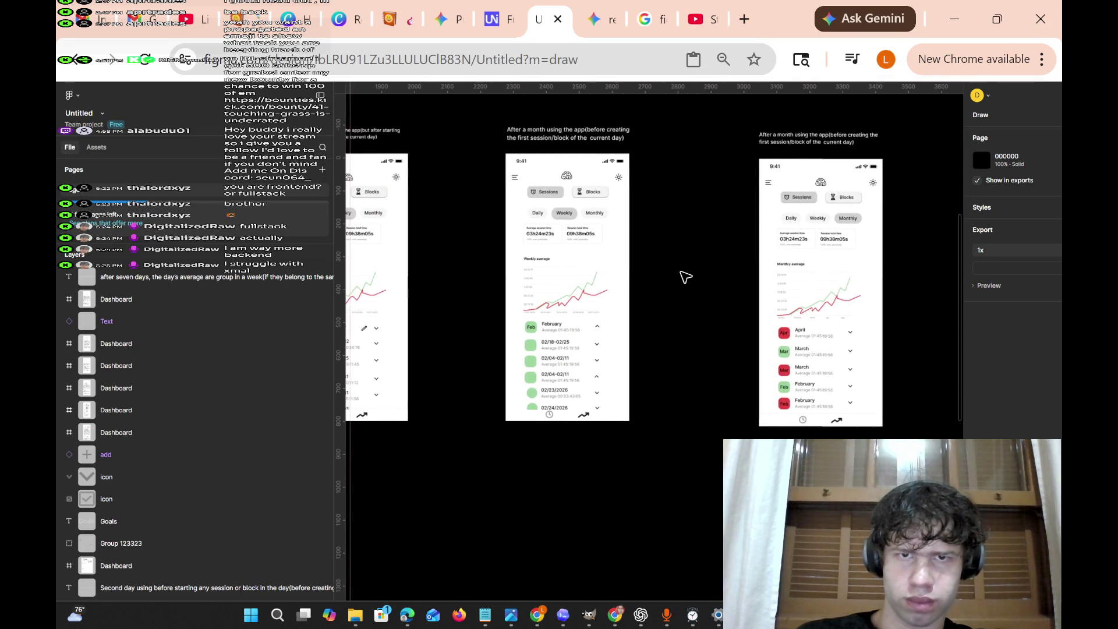
{"action": "scroll", "coordinate": [681, 278], "scroll_direction": "right", "scroll_amount": 8}
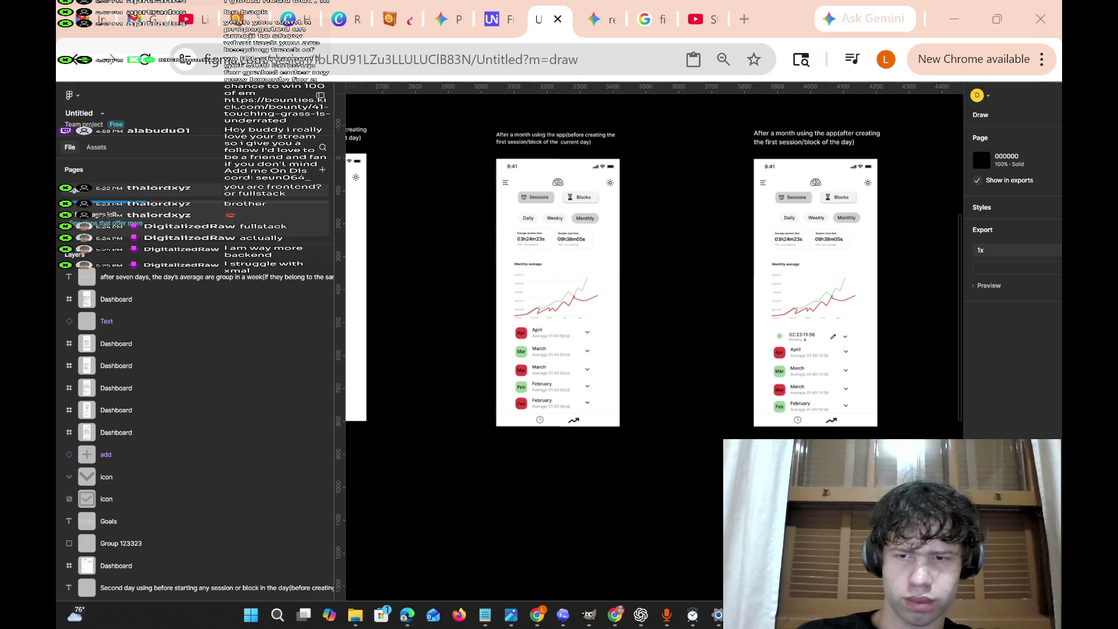
Pan back over the frames and select the 'User pressed play on the first block' caption.
{"action": "left_click", "coordinate": [694, 327]}
{"action": "scroll", "coordinate": [693, 319], "scroll_direction": "left", "scroll_amount": 20}
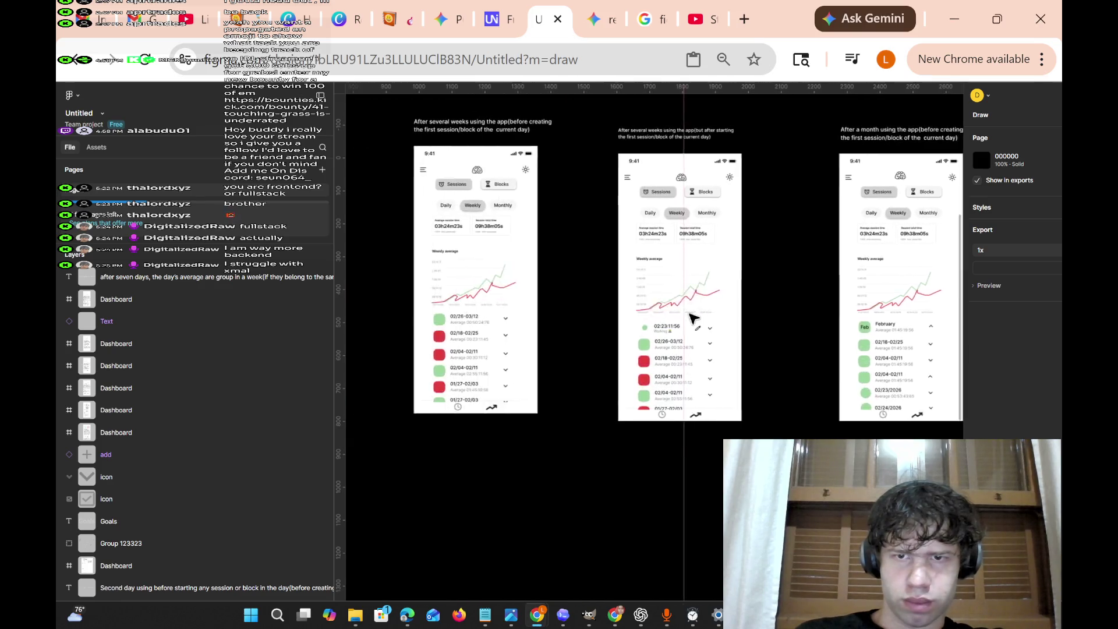
{"action": "scroll", "coordinate": [617, 321], "scroll_direction": "left", "scroll_amount": 15}
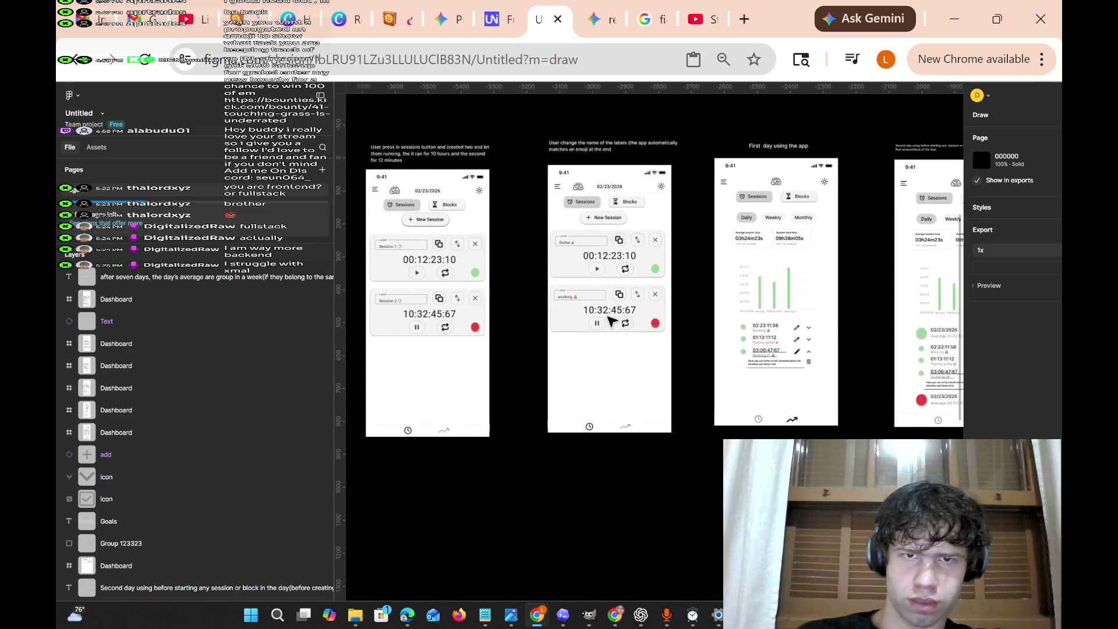
{"action": "scroll", "coordinate": [616, 319], "scroll_direction": "left", "scroll_amount": 5}
{"action": "scroll", "coordinate": [587, 228], "scroll_direction": "up", "scroll_amount": 5}
{"action": "scroll", "coordinate": [587, 227], "scroll_direction": "up", "scroll_amount": 3}
{"action": "scroll", "coordinate": [587, 227], "scroll_direction": "down", "scroll_amount": 10}
{"action": "scroll", "coordinate": [587, 227], "scroll_direction": "down", "scroll_amount": 3}
{"action": "scroll", "coordinate": [587, 227], "scroll_direction": "up", "scroll_amount": 6}
{"action": "scroll", "coordinate": [588, 227], "scroll_direction": "down", "scroll_amount": 5}
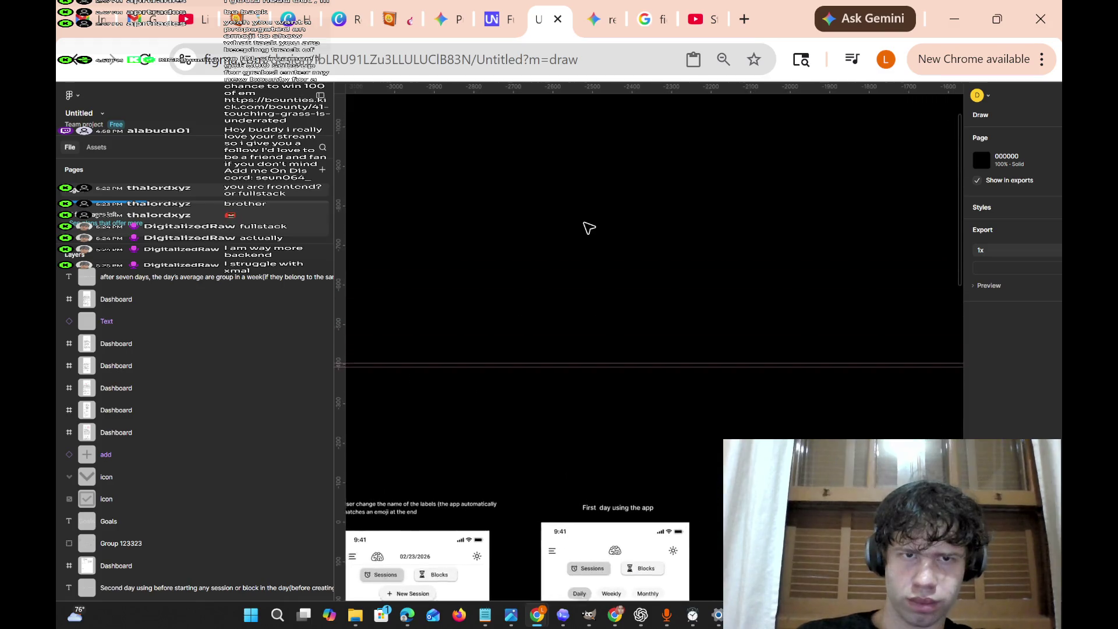
{"action": "scroll", "coordinate": [588, 227], "scroll_direction": "up", "scroll_amount": 5}
{"action": "scroll", "coordinate": [821, 229], "scroll_direction": "down", "scroll_amount": 3}
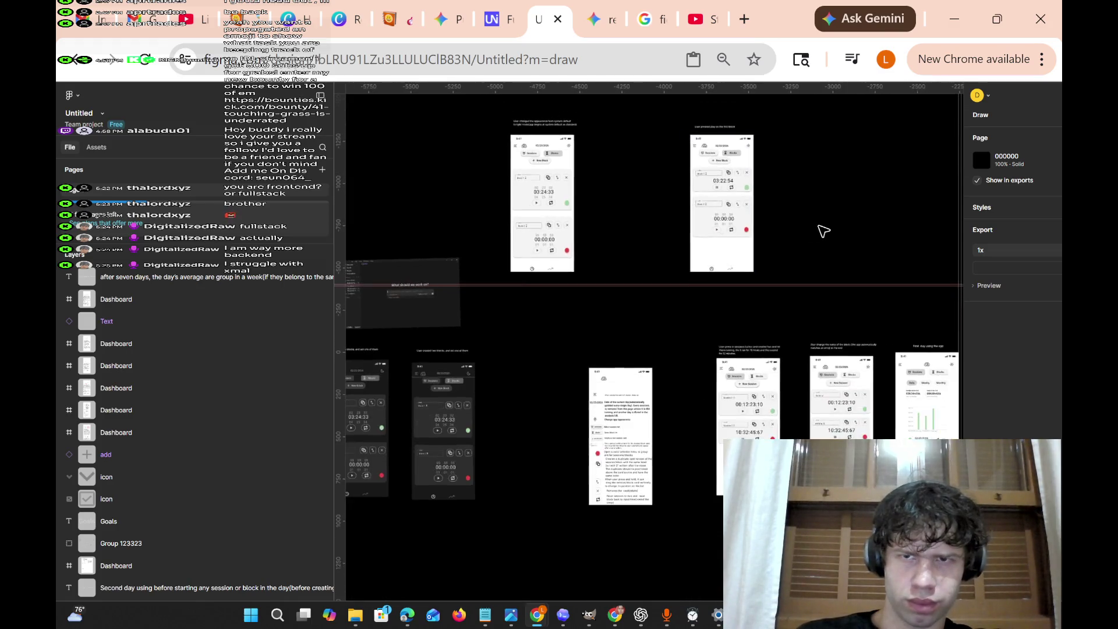
{"action": "scroll", "coordinate": [822, 230], "scroll_direction": "up", "scroll_amount": 5}
{"action": "scroll", "coordinate": [822, 229], "scroll_direction": "down", "scroll_amount": 1}
{"action": "scroll", "coordinate": [827, 231], "scroll_direction": "up", "scroll_amount": 2}
{"action": "scroll", "coordinate": [827, 231], "scroll_direction": "right", "scroll_amount": 1}
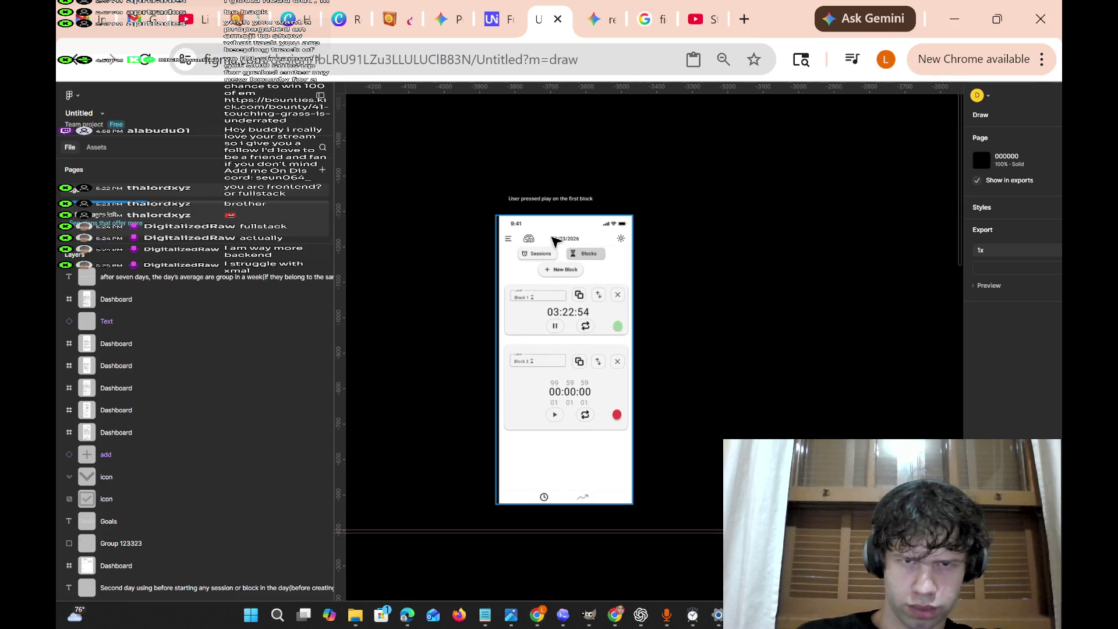
{"action": "left_click", "coordinate": [535, 201]}
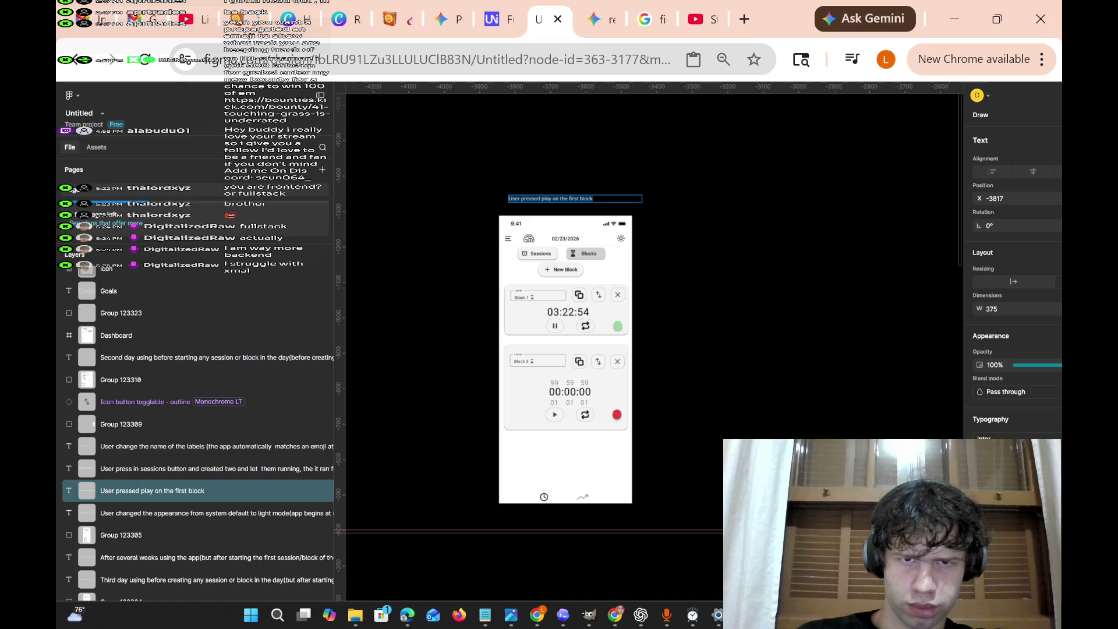
Pan left and select the light-mode appearance caption.
{"action": "type", "text": "s"}
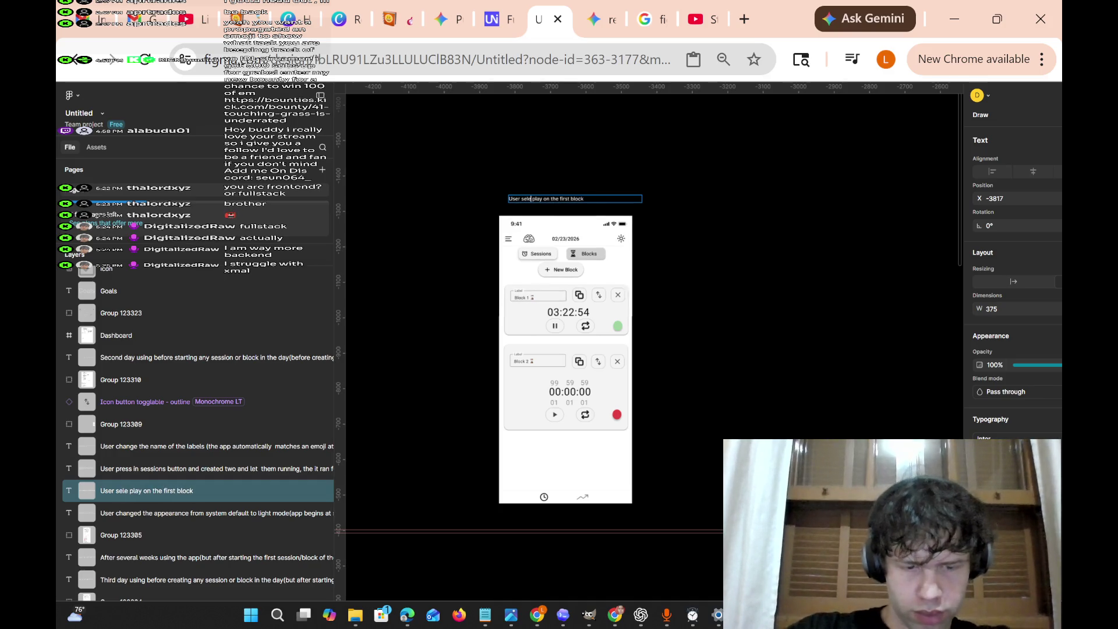
{"action": "scroll", "coordinate": [588, 186], "scroll_direction": "left", "scroll_amount": 2}
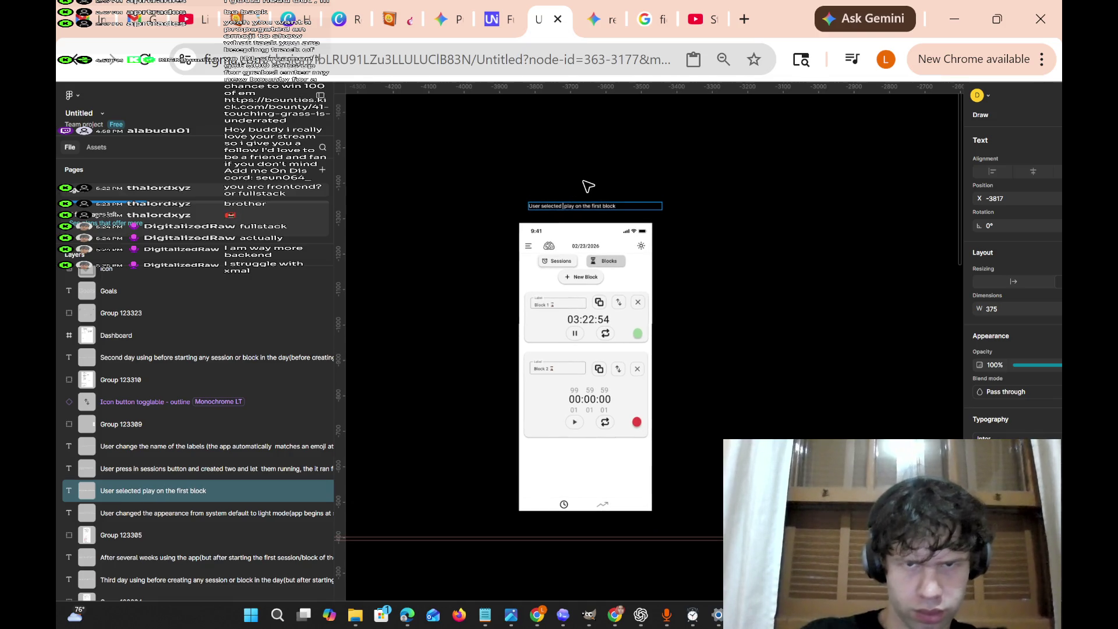
{"action": "scroll", "coordinate": [587, 185], "scroll_direction": "up", "scroll_amount": 1}
{"action": "scroll", "coordinate": [535, 190], "scroll_direction": "left", "scroll_amount": 6}
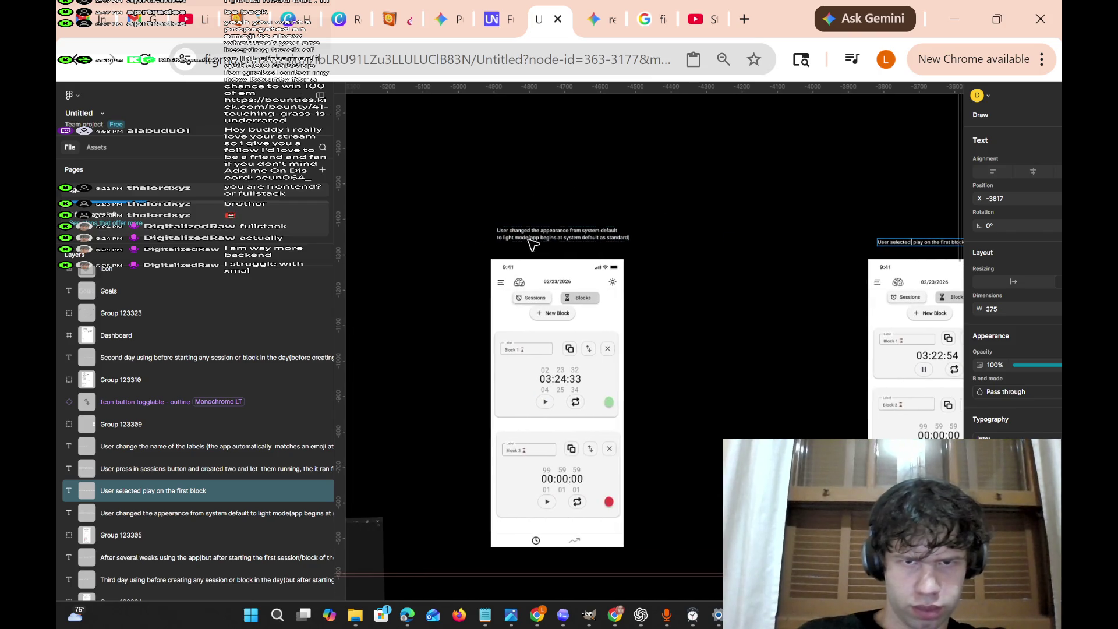
{"action": "left_click", "coordinate": [558, 236]}
Pan across the dashboard frames to the Sessions screen caption.
{"action": "scroll", "coordinate": [554, 252], "scroll_direction": "up", "scroll_amount": 3}
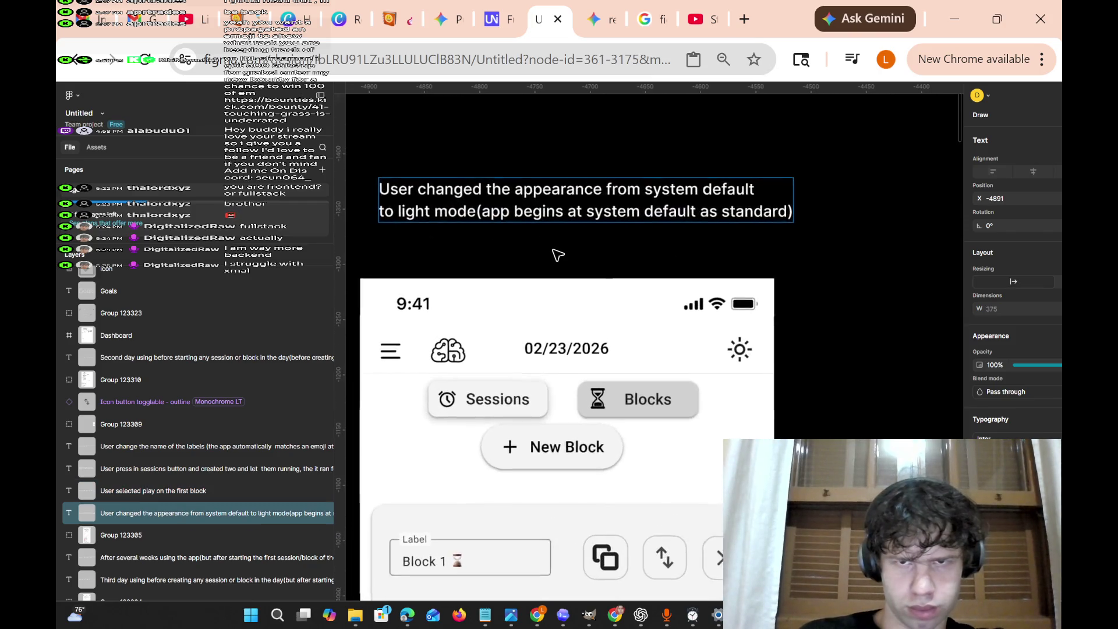
{"action": "scroll", "coordinate": [557, 255], "scroll_direction": "down", "scroll_amount": 5}
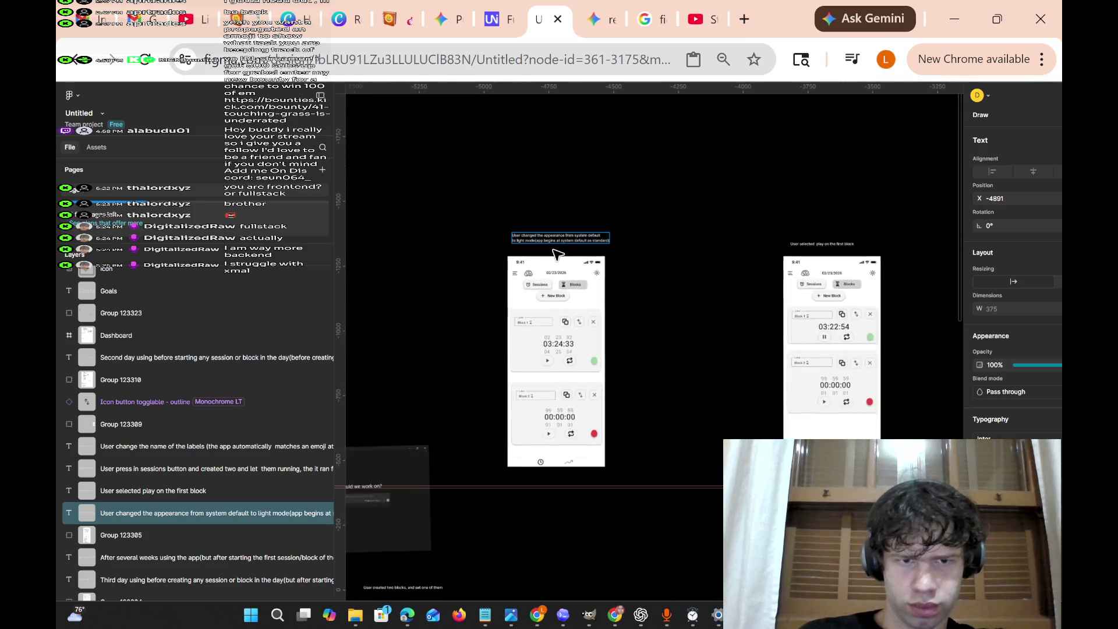
{"action": "scroll", "coordinate": [558, 255], "scroll_direction": "left", "scroll_amount": 8}
{"action": "scroll", "coordinate": [558, 254], "scroll_direction": "up", "scroll_amount": 5}
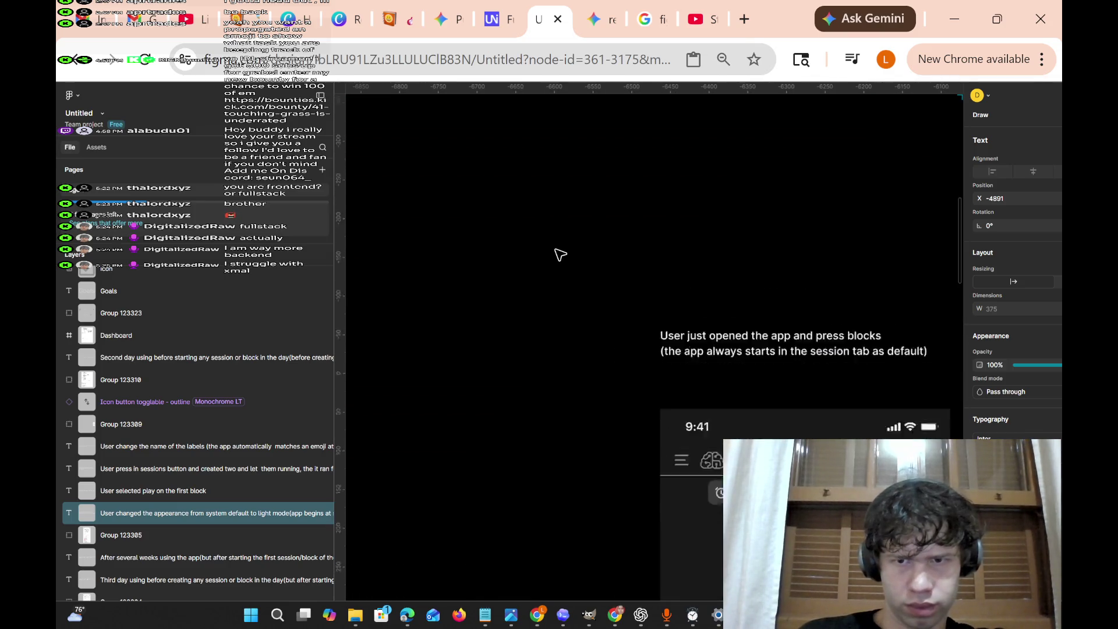
{"action": "scroll", "coordinate": [559, 254], "scroll_direction": "right", "scroll_amount": 5}
{"action": "scroll", "coordinate": [561, 255], "scroll_direction": "right", "scroll_amount": 5}
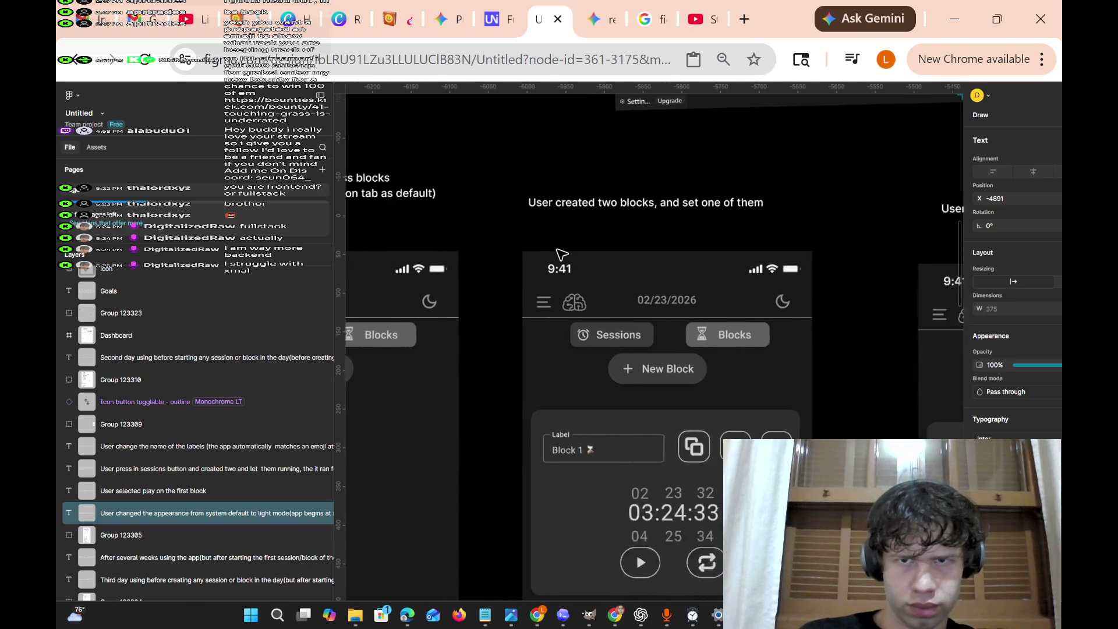
{"action": "scroll", "coordinate": [586, 211], "scroll_direction": "right", "scroll_amount": 5}
{"action": "scroll", "coordinate": [586, 211], "scroll_direction": "left", "scroll_amount": 5}
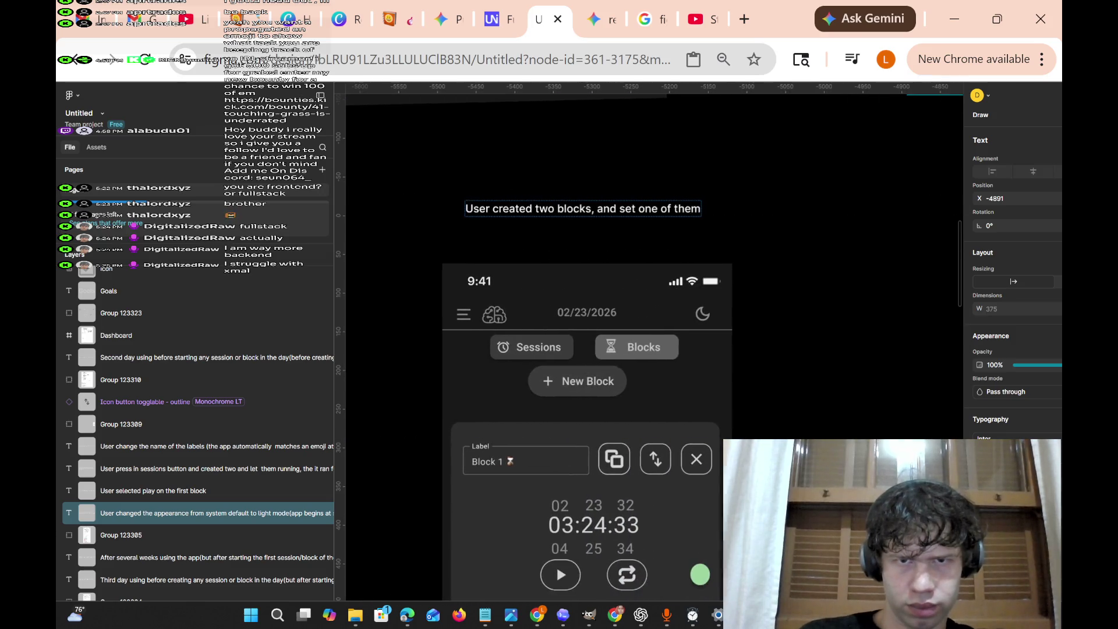
{"action": "scroll", "coordinate": [586, 212], "scroll_direction": "right", "scroll_amount": 7}
{"action": "scroll", "coordinate": [586, 211], "scroll_direction": "right", "scroll_amount": 15}
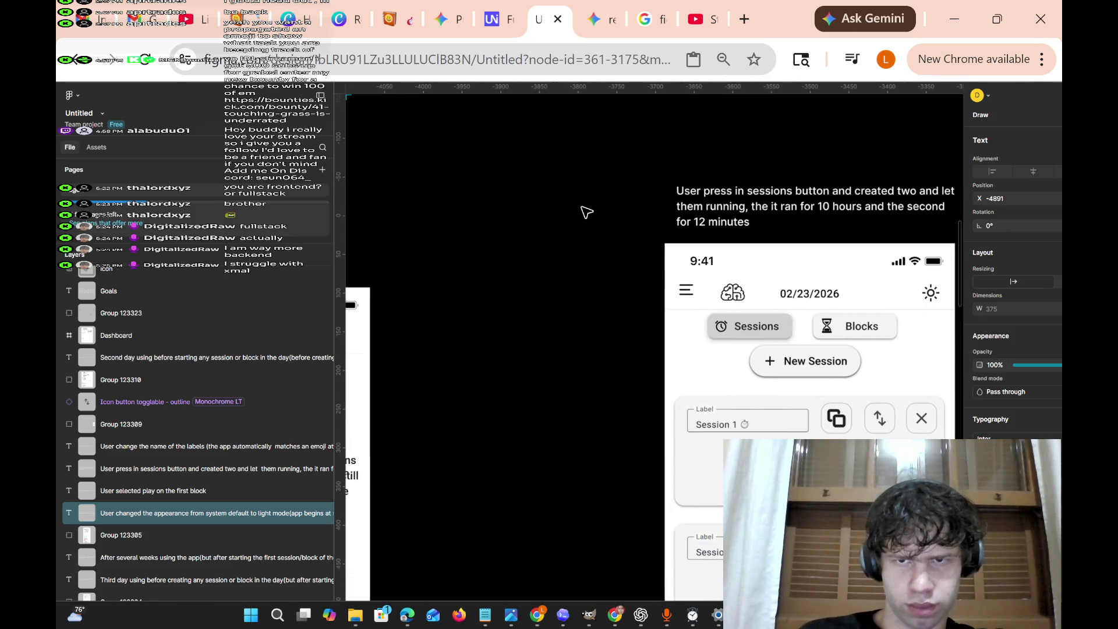
Replace 'press' with 'selected' in the sessions caption text.
{"action": "left_click", "coordinate": [175, 469]}
{"action": "key", "text": "Return"}
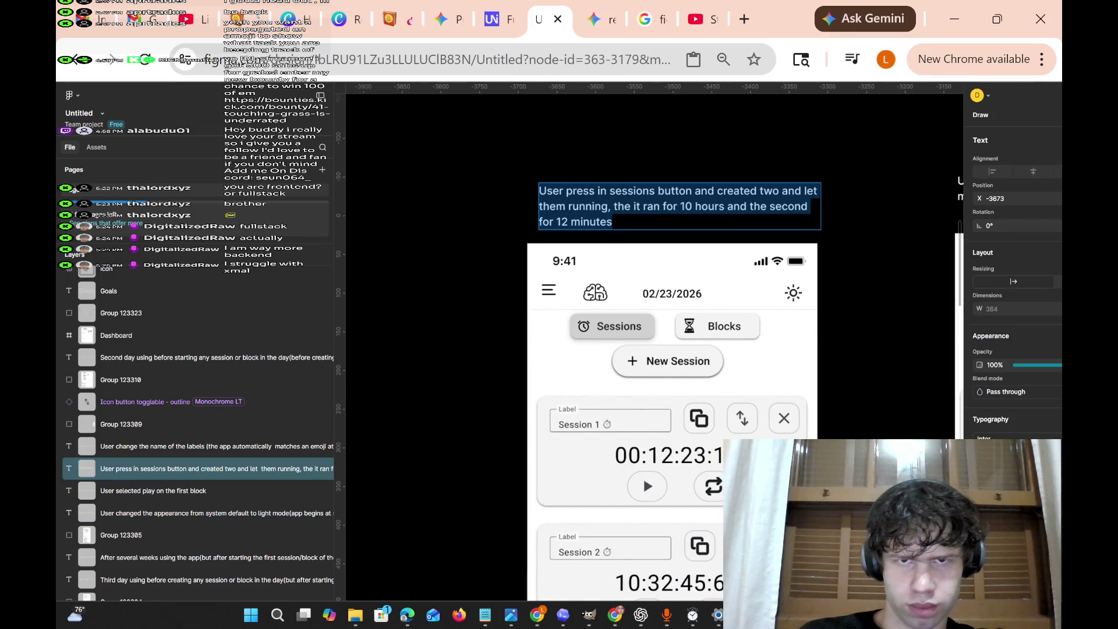
{"action": "left_click", "coordinate": [580, 191]}
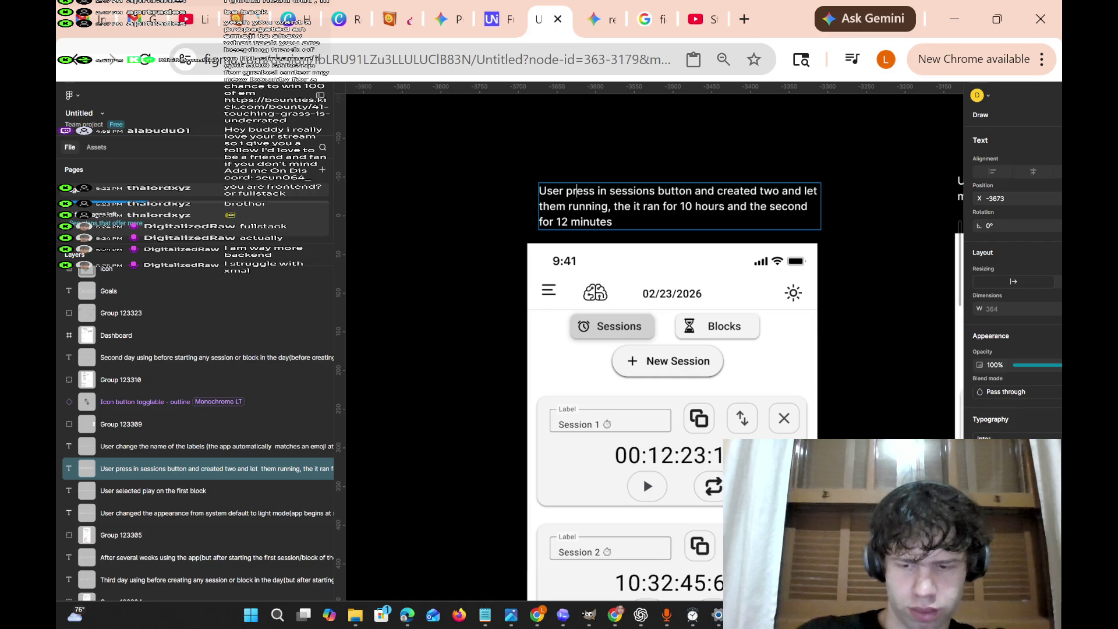
{"action": "key", "text": "BackSpace"}
{"action": "key", "text": "BackSpace"}
{"action": "key", "text": "BackSpace"}
{"action": "key", "text": "Delete"}
{"action": "key", "text": "Delete"}
{"action": "key", "text": "Delete"}
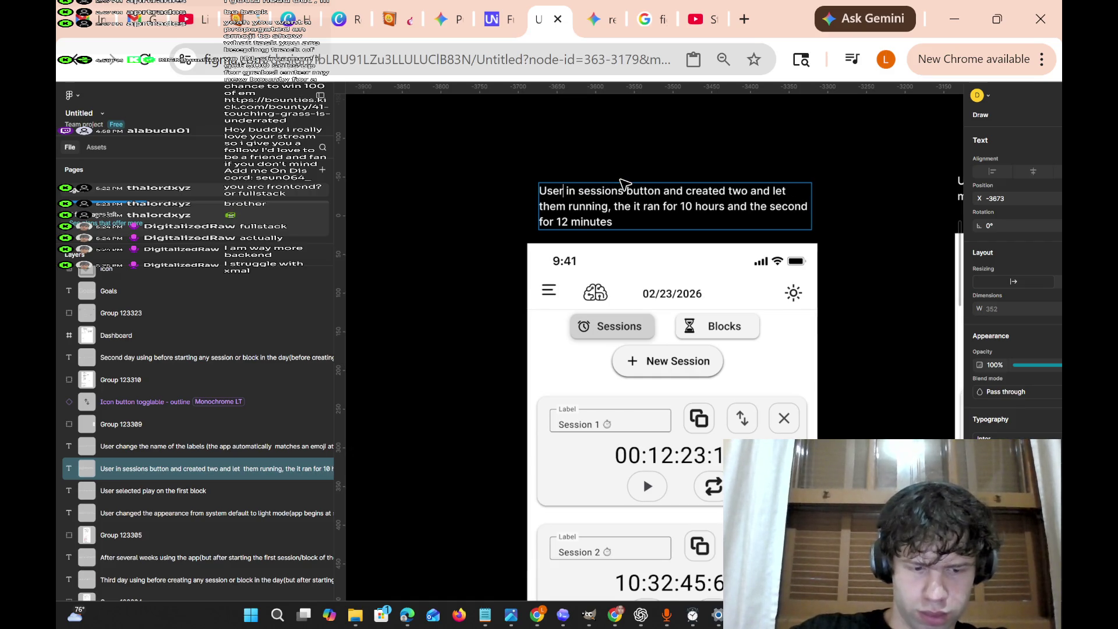
{"action": "type", "text": "selec"}
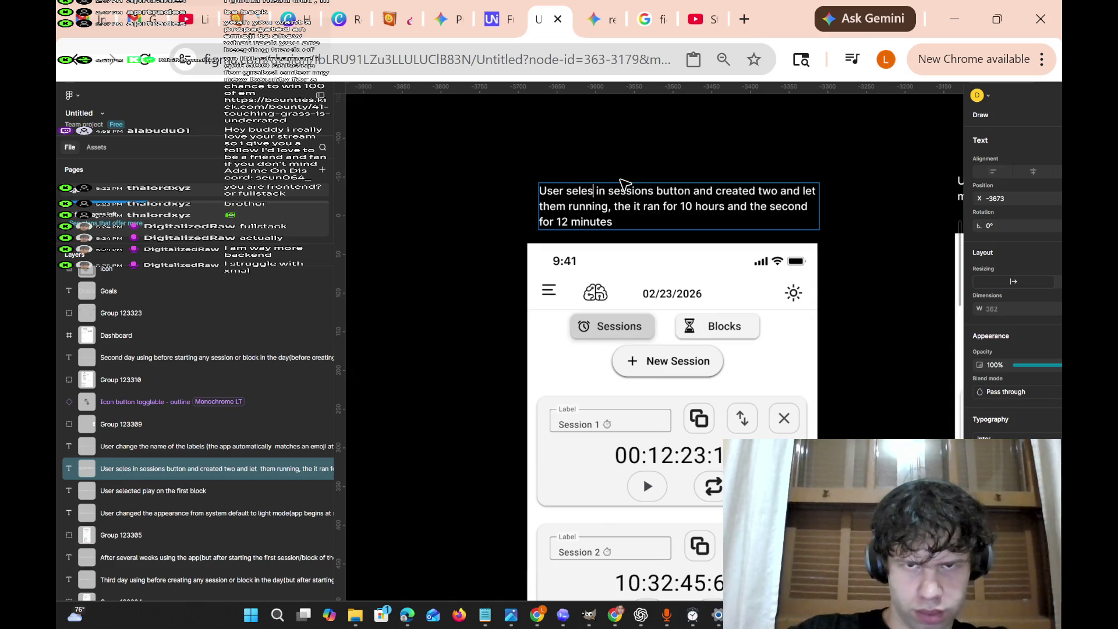
{"action": "type", "text": "ted"}
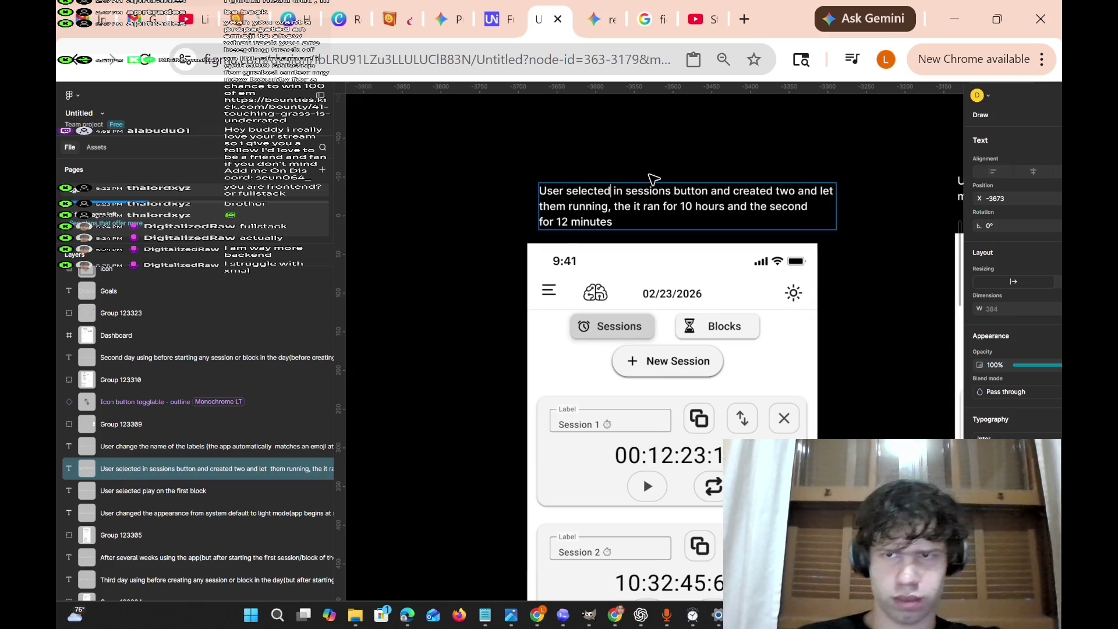
Pan around the edited caption, then switch over to OBS.
{"action": "scroll", "coordinate": [916, 257], "scroll_direction": "down", "scroll_amount": 5}
{"action": "scroll", "coordinate": [916, 257], "scroll_direction": "left", "scroll_amount": 2}
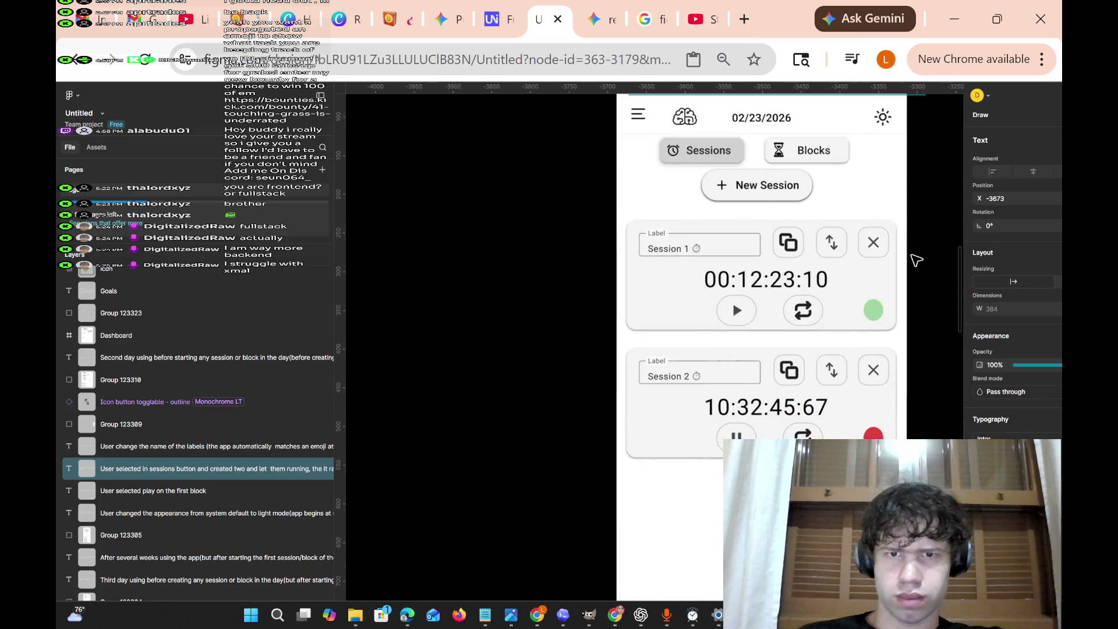
{"action": "scroll", "coordinate": [916, 256], "scroll_direction": "right", "scroll_amount": 10}
{"action": "scroll", "coordinate": [812, 217], "scroll_direction": "up", "scroll_amount": 4}
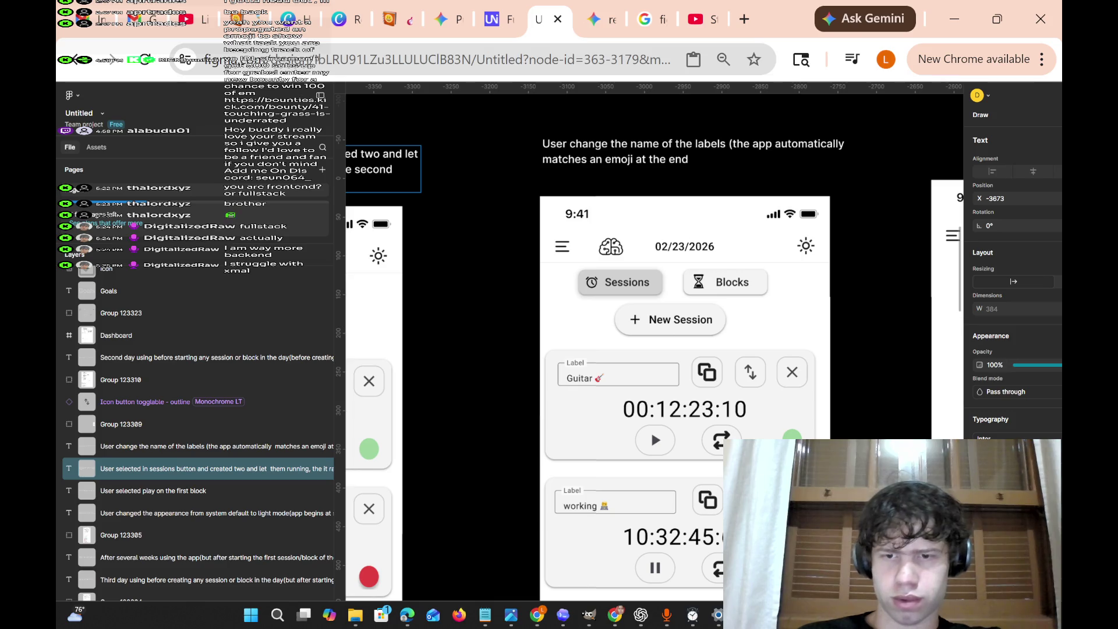
{"action": "key", "text": "alt+Tab"}
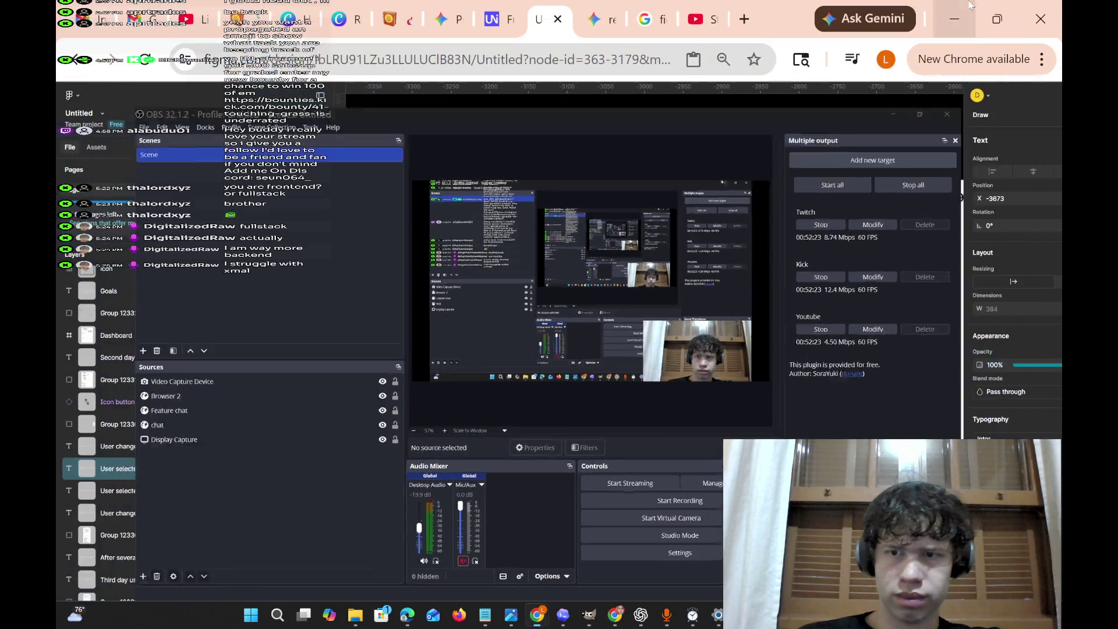
Minimize OBS and pan right to the caption above the Sessions screen.
{"action": "left_click", "coordinate": [979, 7]}
{"action": "scroll", "coordinate": [702, 312], "scroll_direction": "right", "scroll_amount": 3}
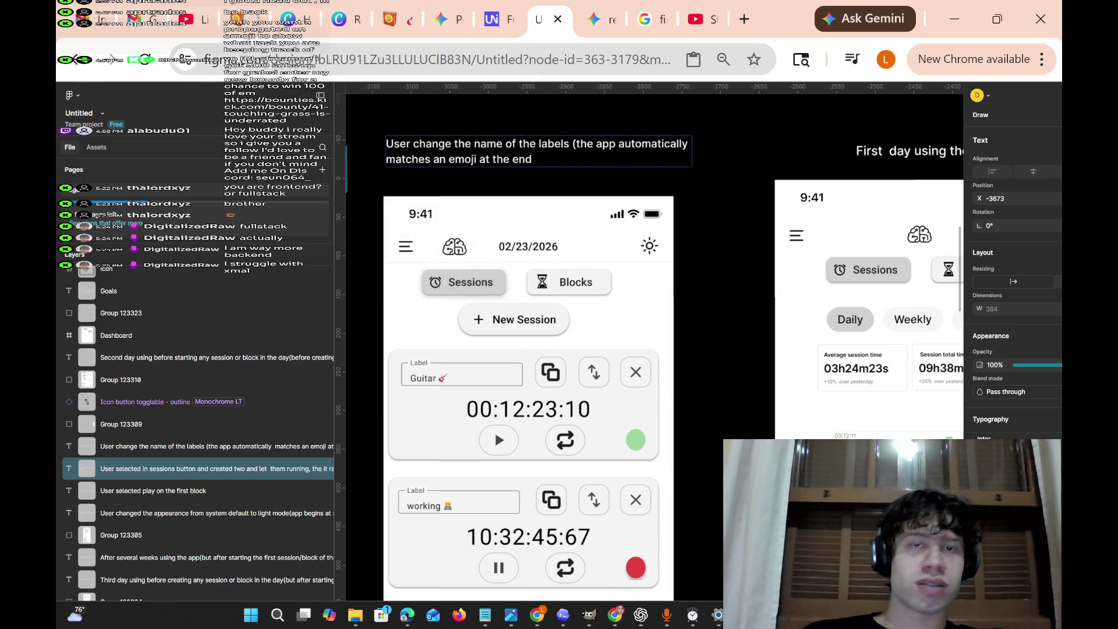
Pan right through the 'After several weeks' Weekly dashboard frames.
{"action": "scroll", "coordinate": [775, 247], "scroll_direction": "right", "scroll_amount": 5}
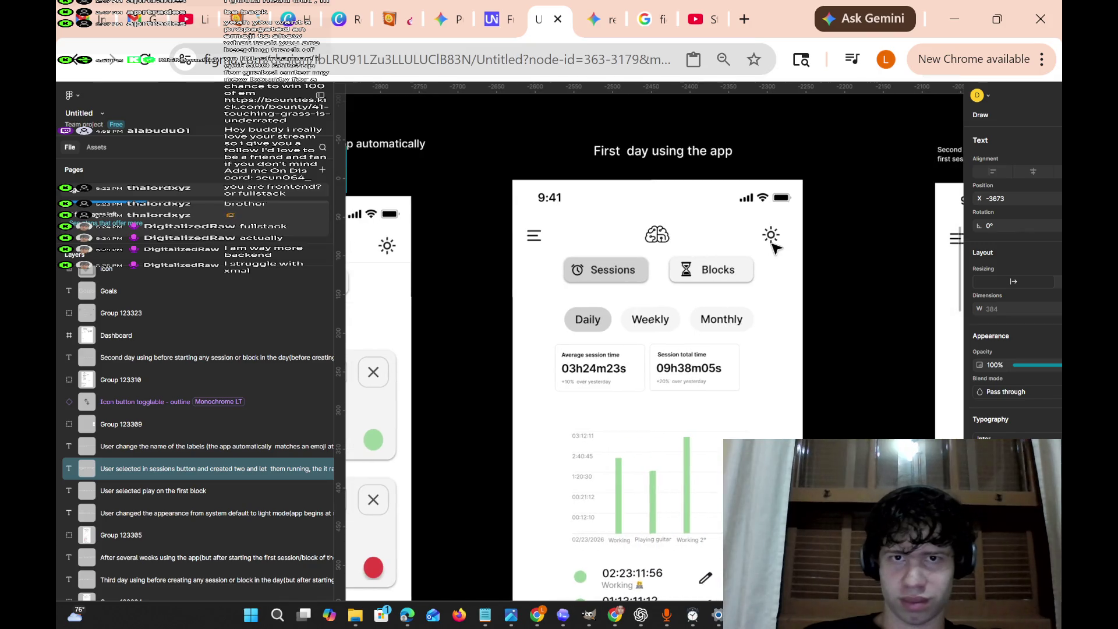
{"action": "scroll", "coordinate": [751, 150], "scroll_direction": "right", "scroll_amount": 7}
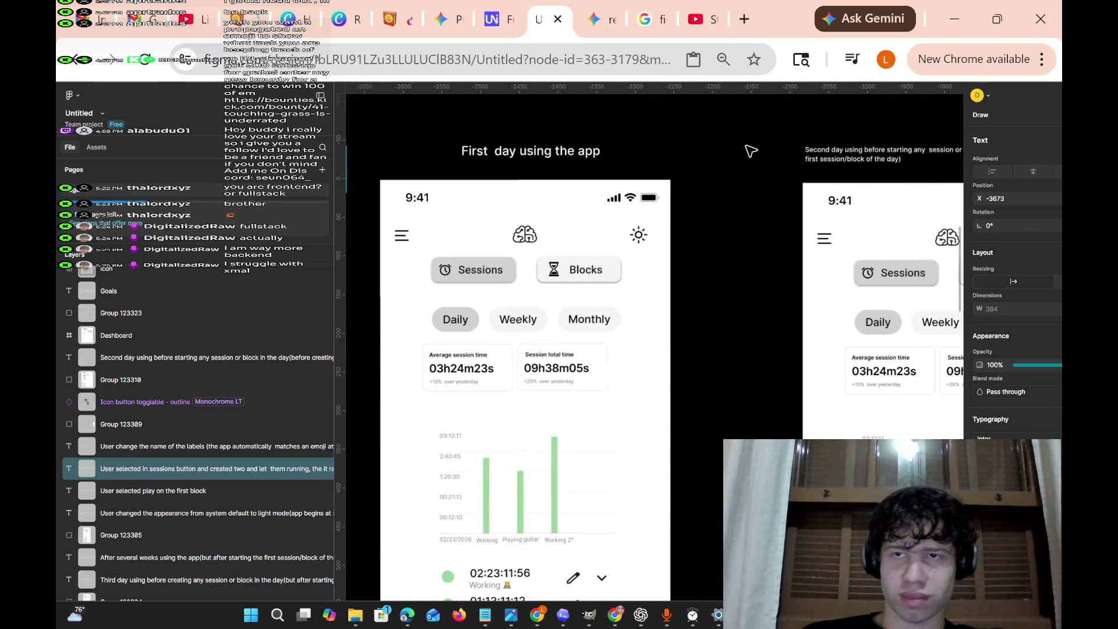
{"action": "scroll", "coordinate": [723, 172], "scroll_direction": "right", "scroll_amount": 2}
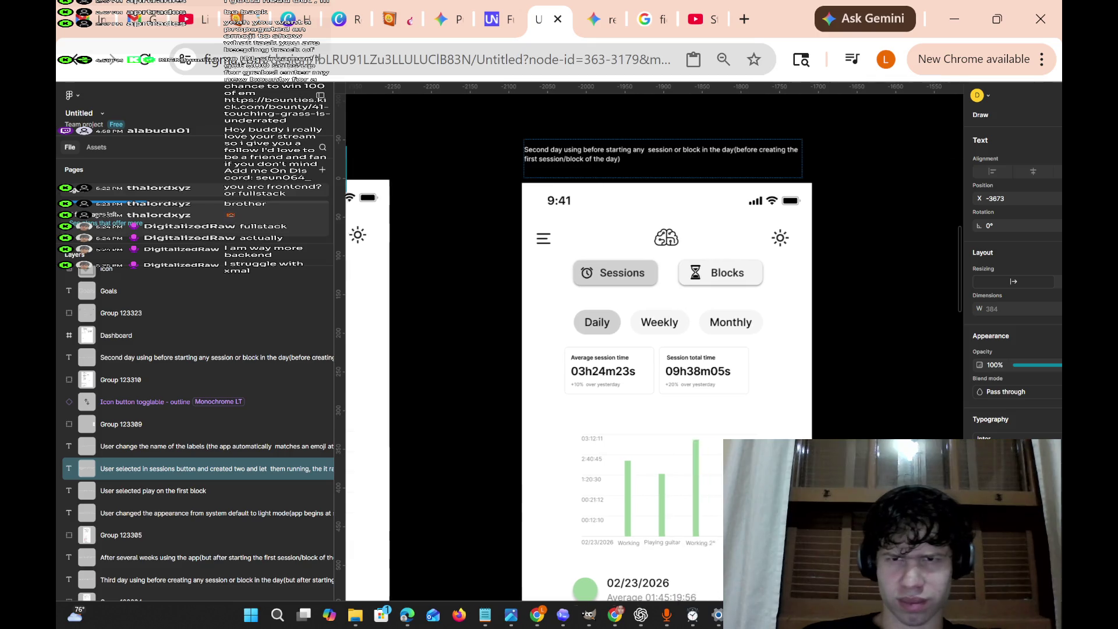
{"action": "scroll", "coordinate": [723, 173], "scroll_direction": "up", "scroll_amount": 5}
{"action": "scroll", "coordinate": [722, 169], "scroll_direction": "down", "scroll_amount": 3}
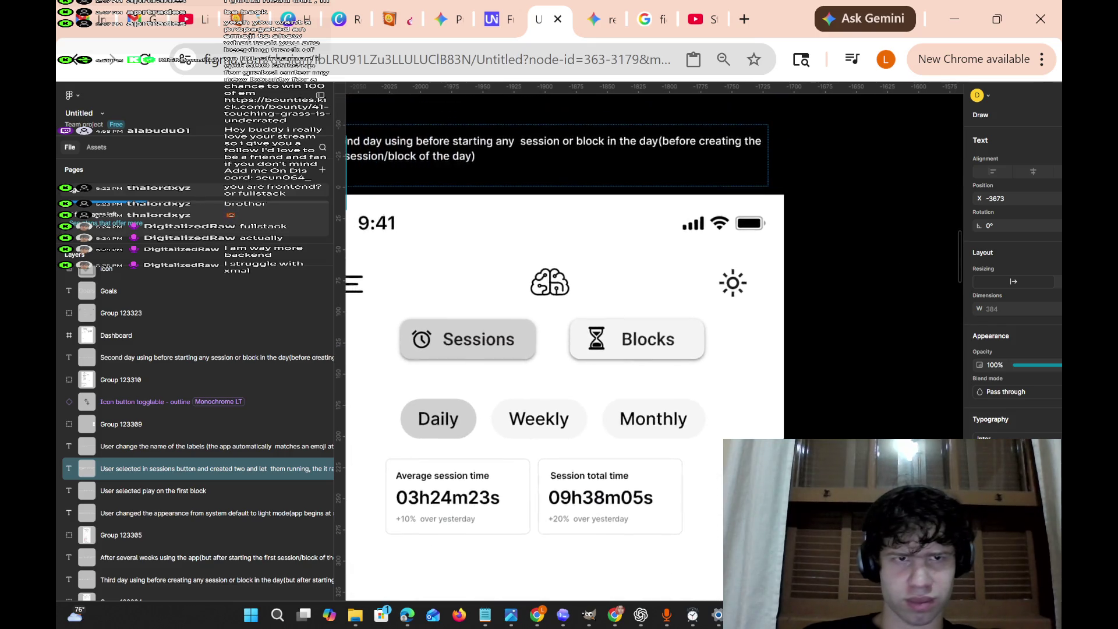
{"action": "scroll", "coordinate": [722, 169], "scroll_direction": "right", "scroll_amount": 2}
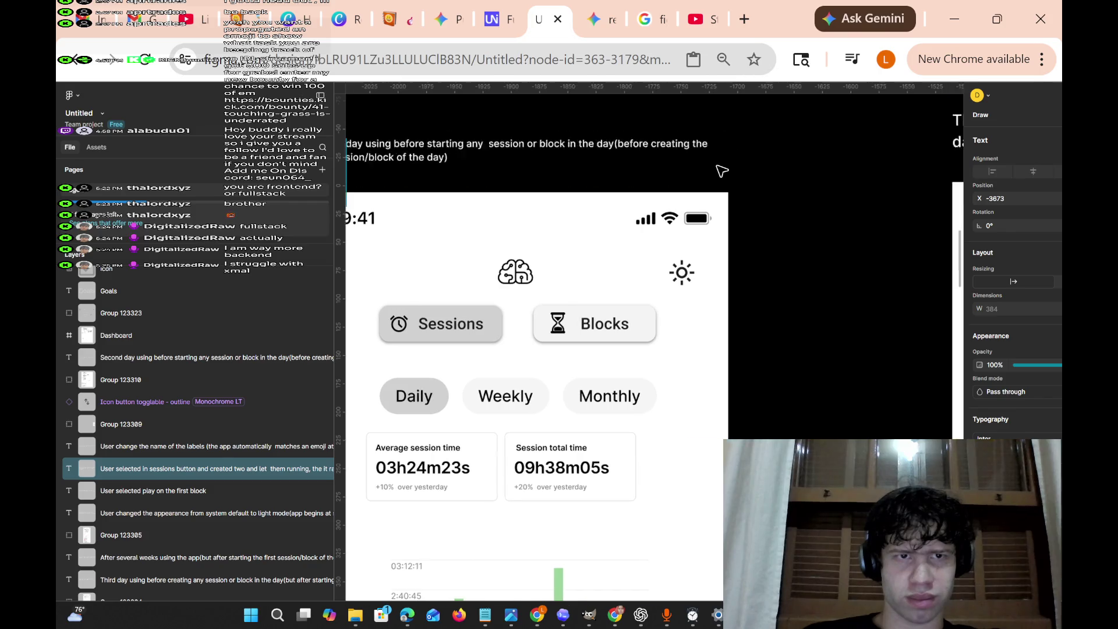
{"action": "scroll", "coordinate": [722, 171], "scroll_direction": "right", "scroll_amount": 6}
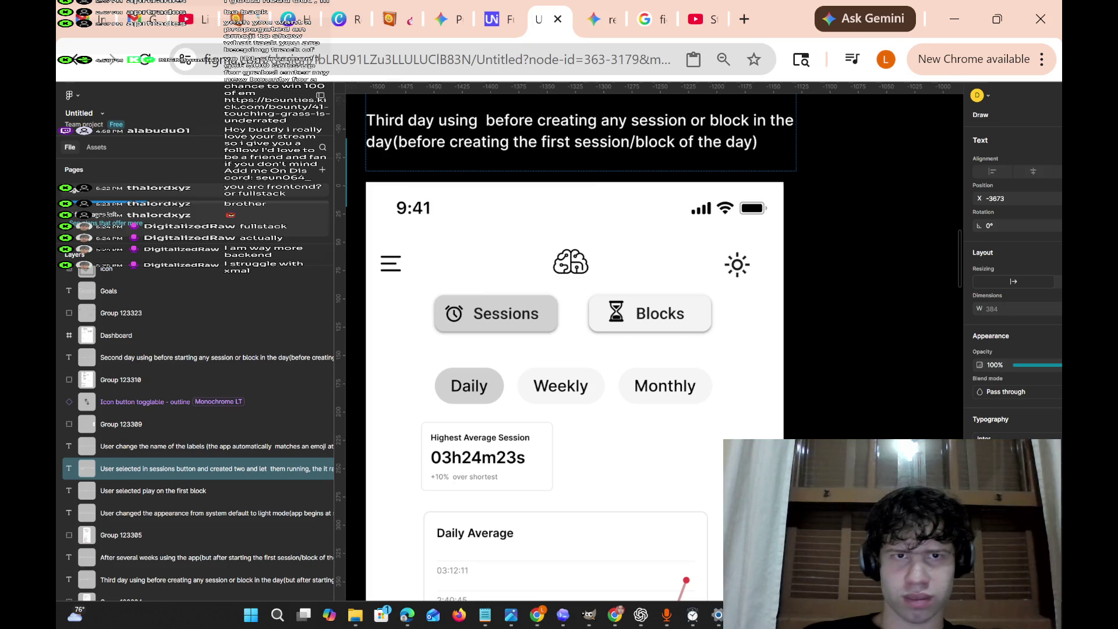
{"action": "scroll", "coordinate": [597, 188], "scroll_direction": "right", "scroll_amount": 8}
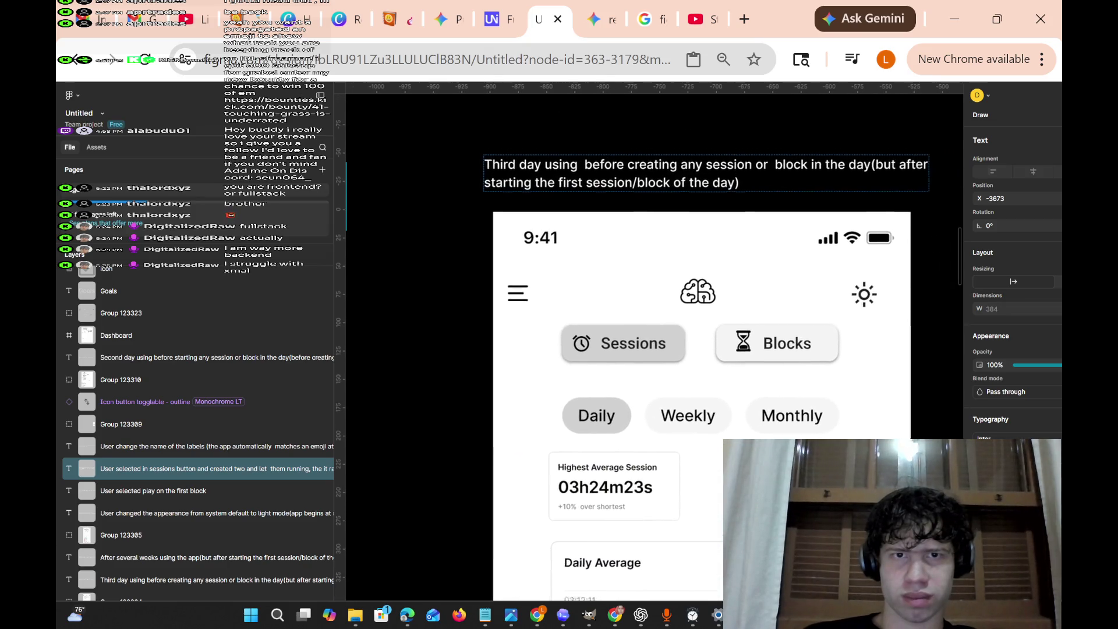
{"action": "scroll", "coordinate": [597, 350], "scroll_direction": "left", "scroll_amount": 2}
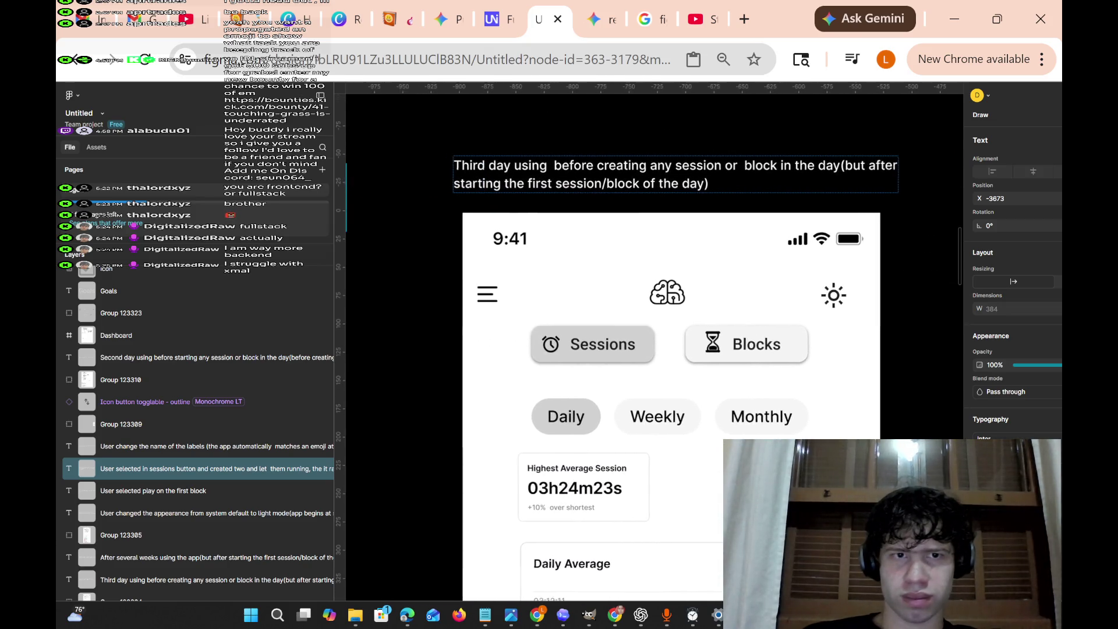
{"action": "scroll", "coordinate": [600, 188], "scroll_direction": "right", "scroll_amount": 10}
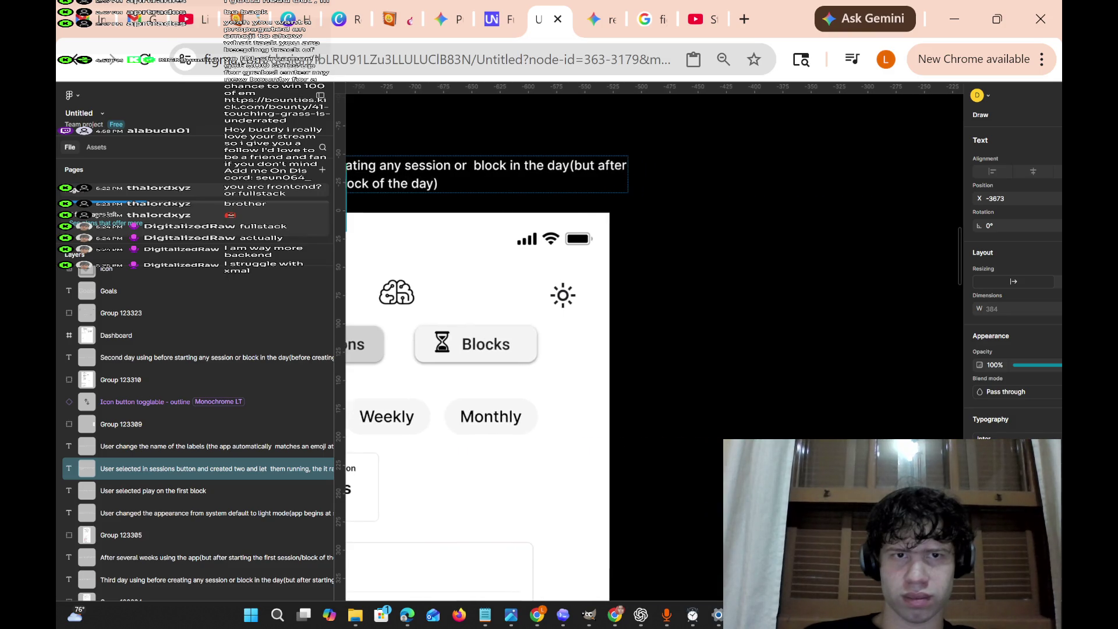
{"action": "scroll", "coordinate": [599, 188], "scroll_direction": "right", "scroll_amount": 4}
Continue panning to the 'After a month using the app' dashboard frame.
{"action": "scroll", "coordinate": [600, 187], "scroll_direction": "left", "scroll_amount": 4}
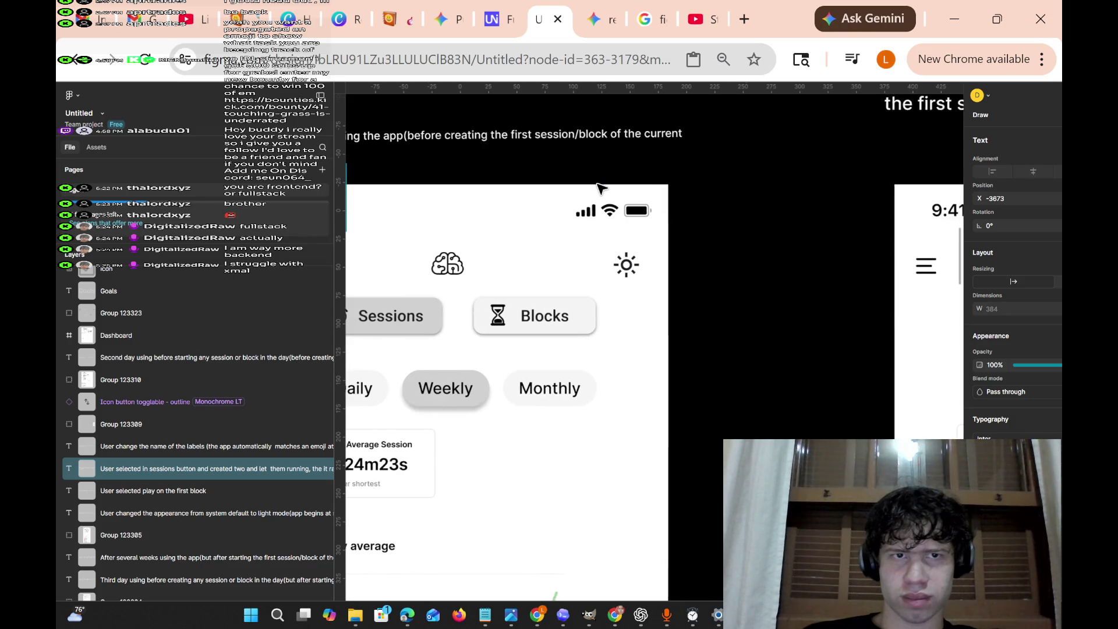
{"action": "scroll", "coordinate": [600, 188], "scroll_direction": "left", "scroll_amount": 1}
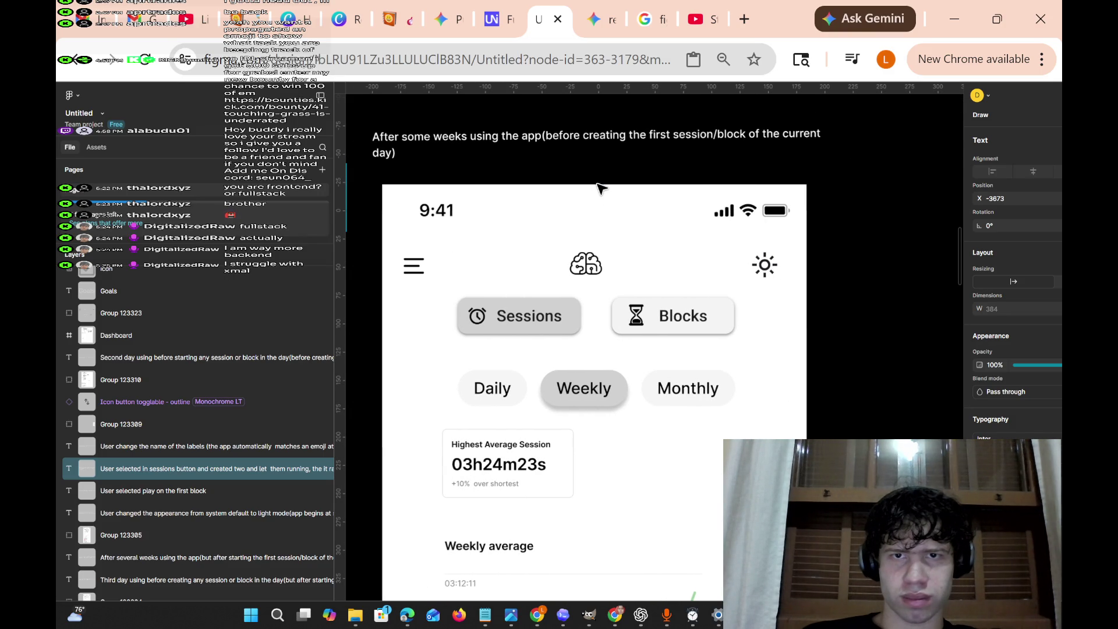
{"action": "scroll", "coordinate": [600, 187], "scroll_direction": "right", "scroll_amount": 6}
{"action": "scroll", "coordinate": [600, 188], "scroll_direction": "up", "scroll_amount": 1}
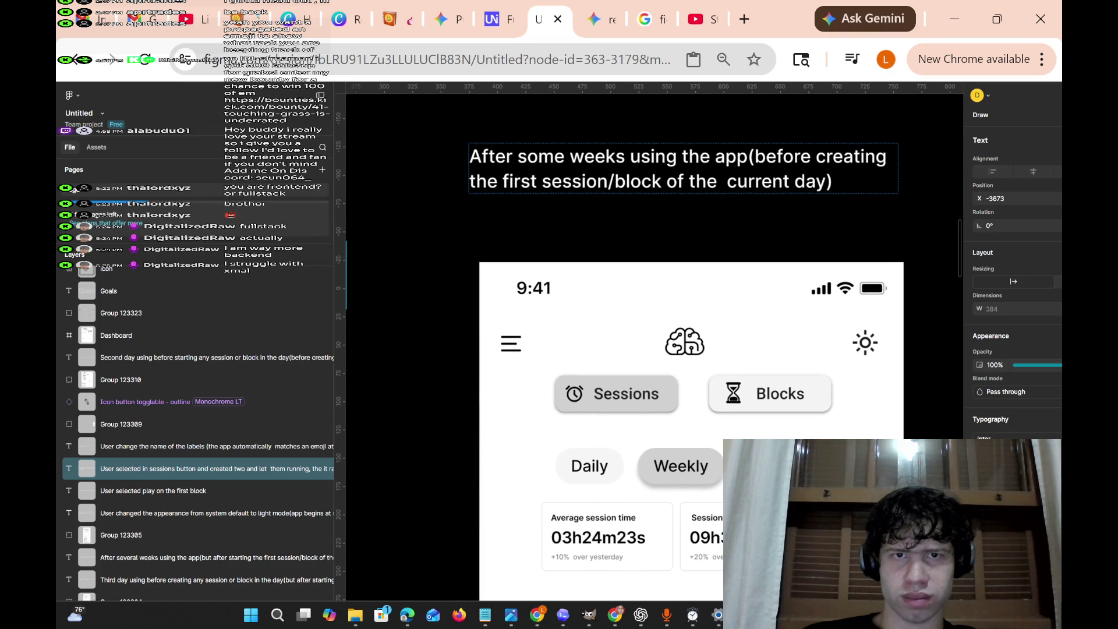
{"action": "scroll", "coordinate": [614, 187], "scroll_direction": "down", "scroll_amount": 2}
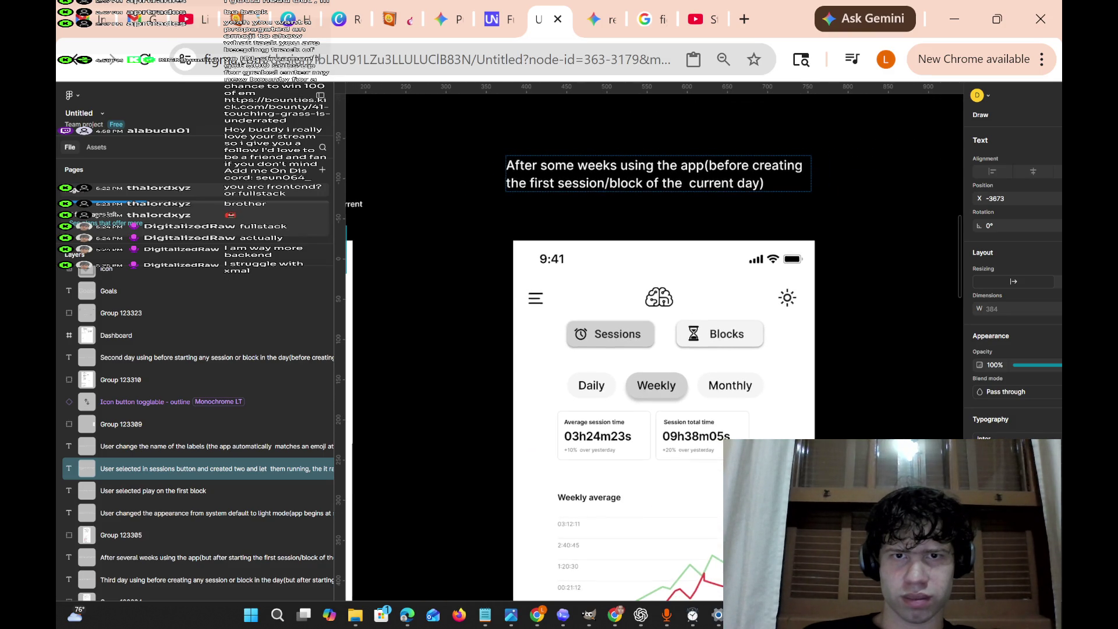
{"action": "scroll", "coordinate": [613, 186], "scroll_direction": "right", "scroll_amount": 5}
{"action": "scroll", "coordinate": [621, 350], "scroll_direction": "left", "scroll_amount": 1}
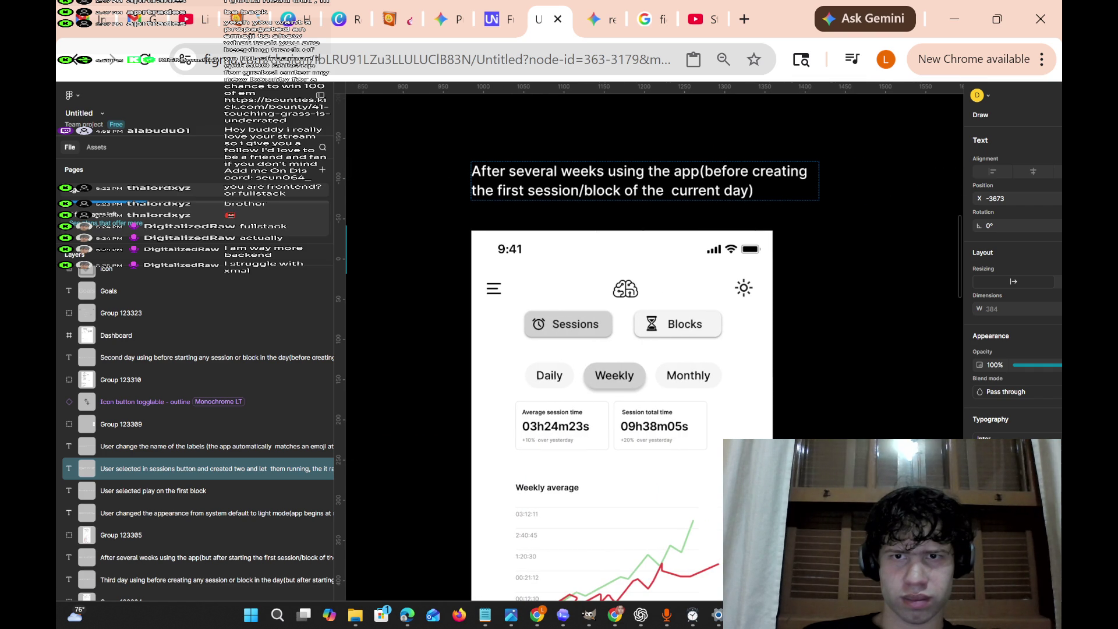
{"action": "scroll", "coordinate": [616, 187], "scroll_direction": "right", "scroll_amount": 6}
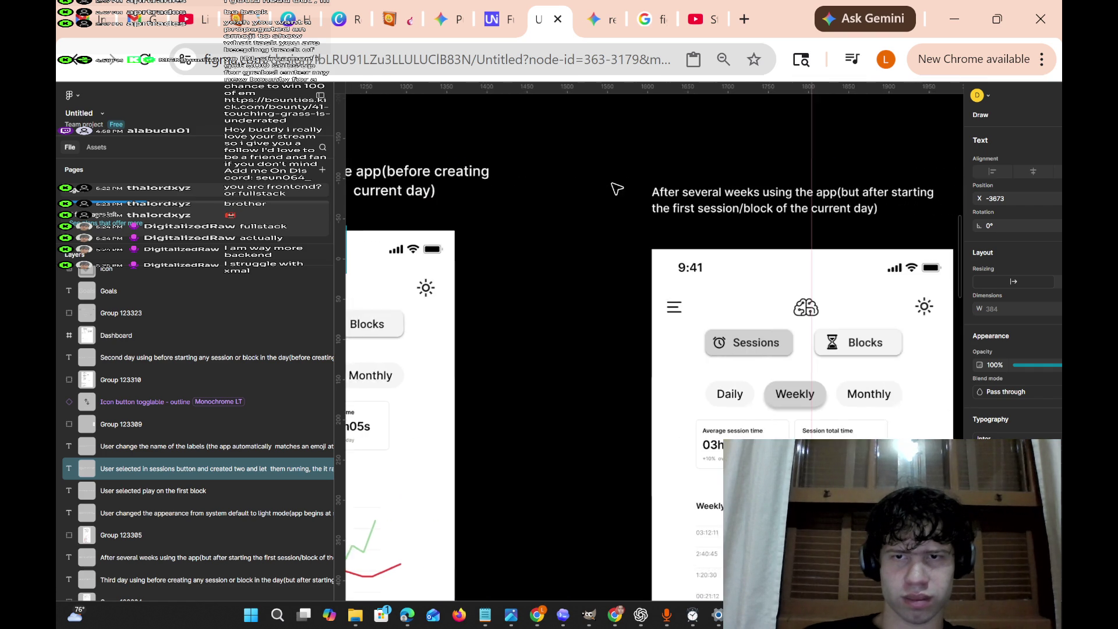
{"action": "scroll", "coordinate": [616, 186], "scroll_direction": "up", "scroll_amount": 3}
{"action": "scroll", "coordinate": [614, 185], "scroll_direction": "down", "scroll_amount": 1}
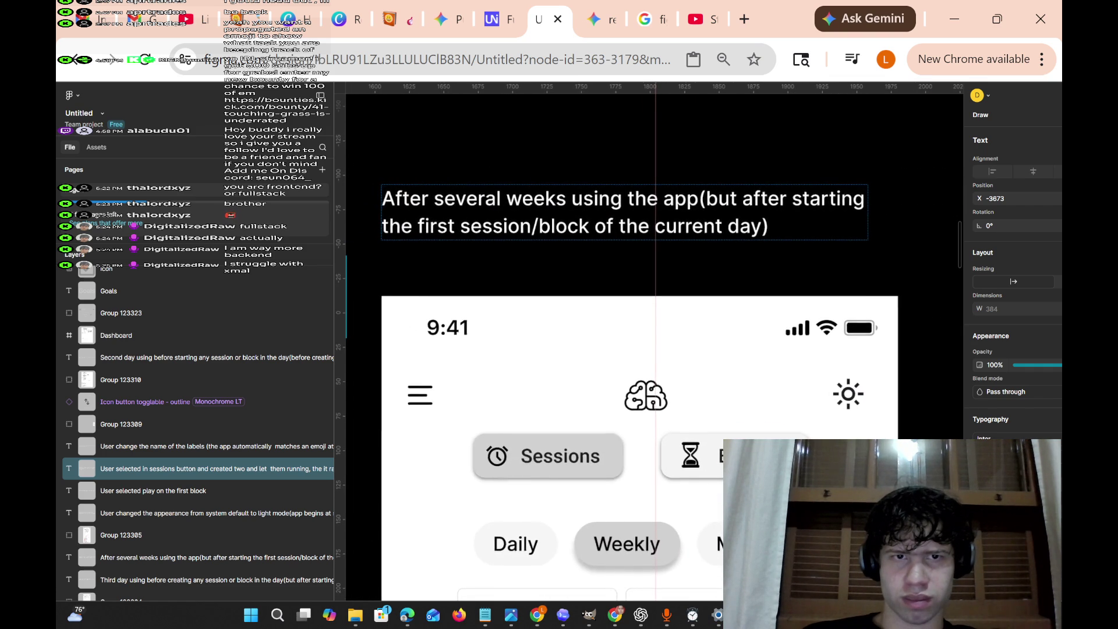
{"action": "scroll", "coordinate": [612, 183], "scroll_direction": "down", "scroll_amount": 4}
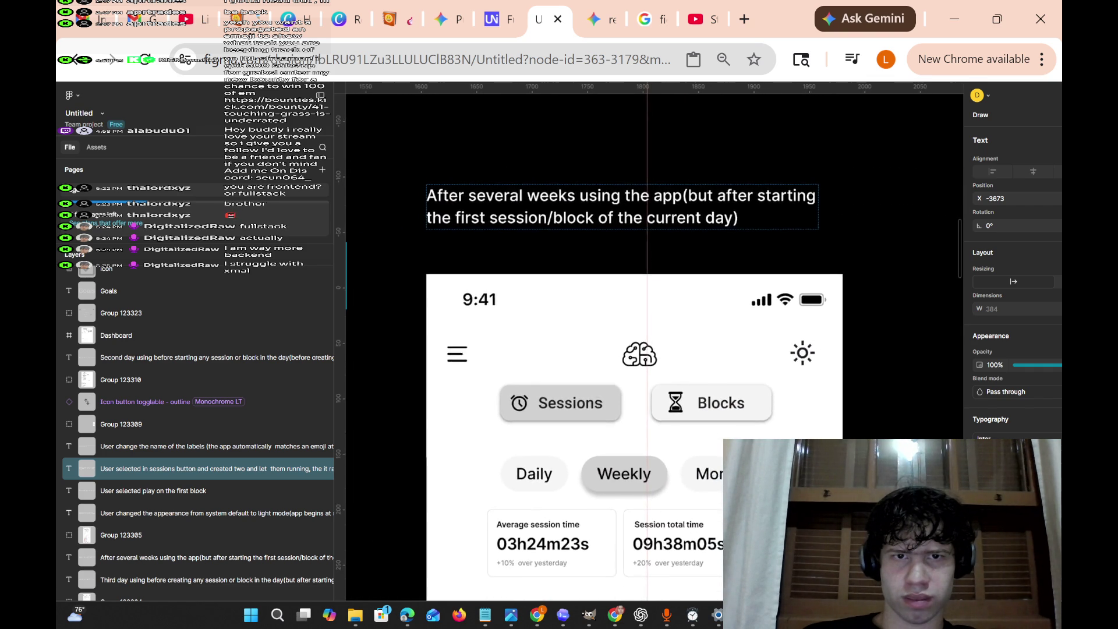
{"action": "scroll", "coordinate": [653, 344], "scroll_direction": "right", "scroll_amount": 6}
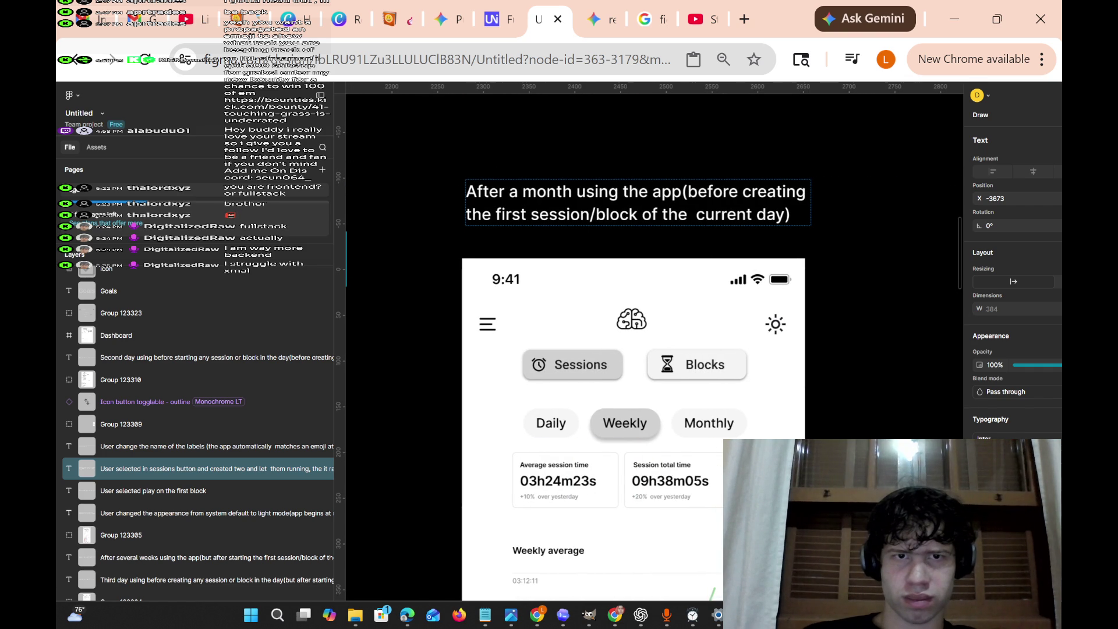
{"action": "left_click", "coordinate": [638, 192]}
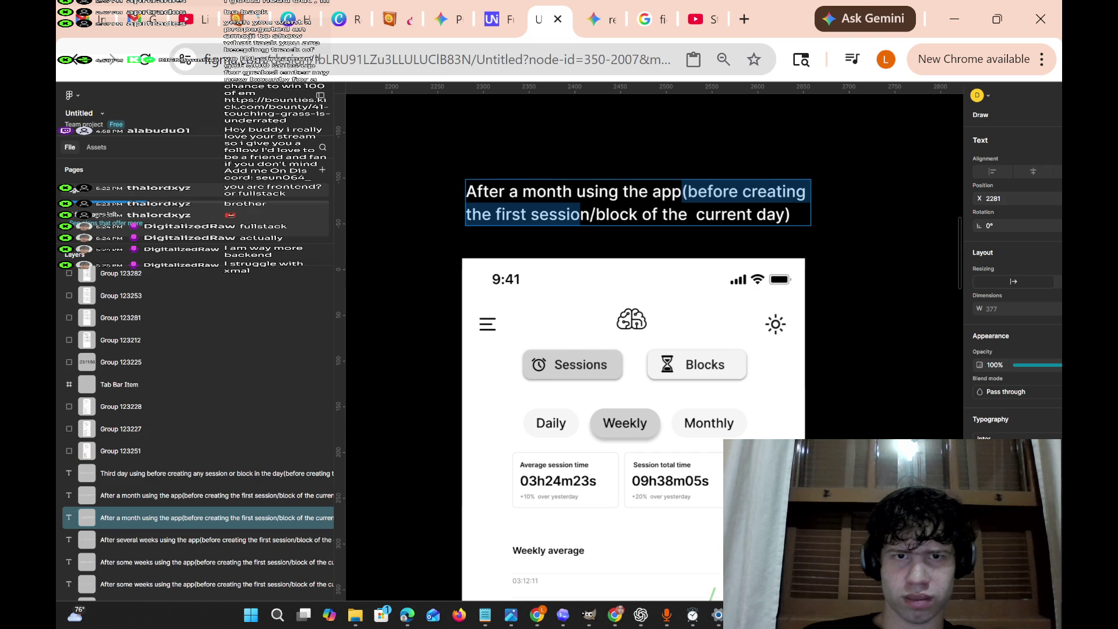
{"action": "scroll", "coordinate": [674, 227], "scroll_direction": "right", "scroll_amount": 6}
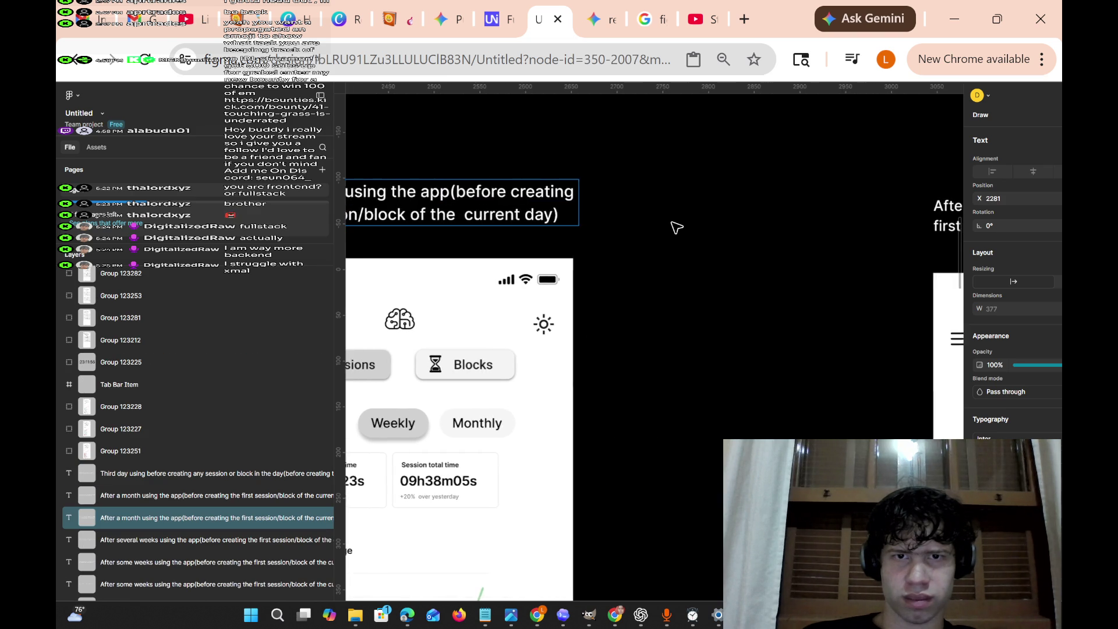
{"action": "left_click", "coordinate": [641, 216]}
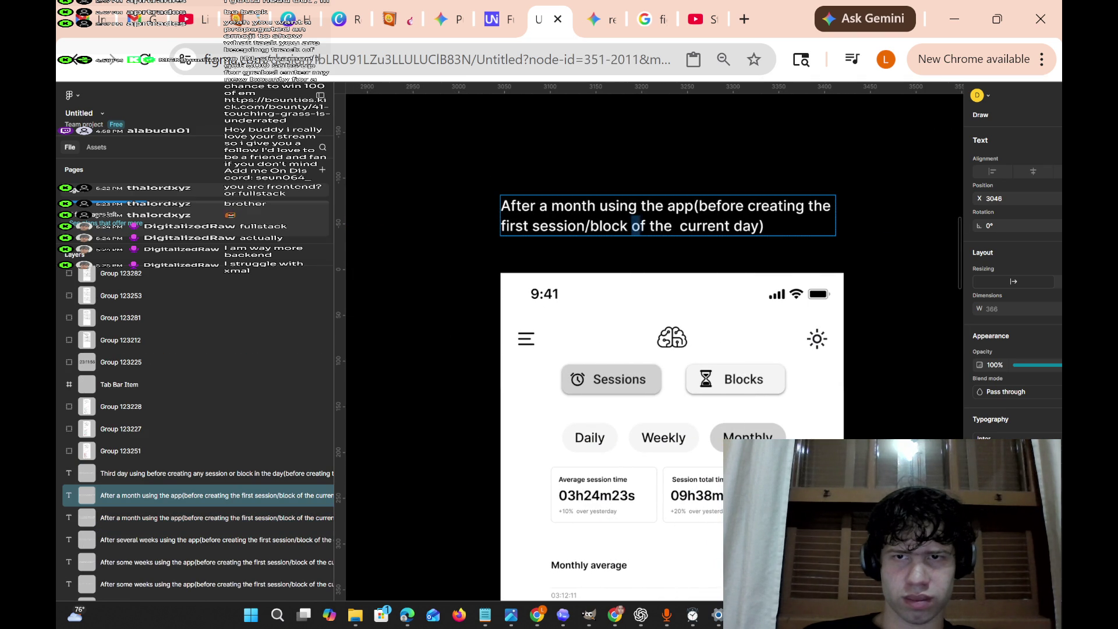
{"action": "left_click_drag", "start_coordinate": [701, 205], "coordinate": [630, 226]}
{"action": "left_click", "coordinate": [748, 206]}
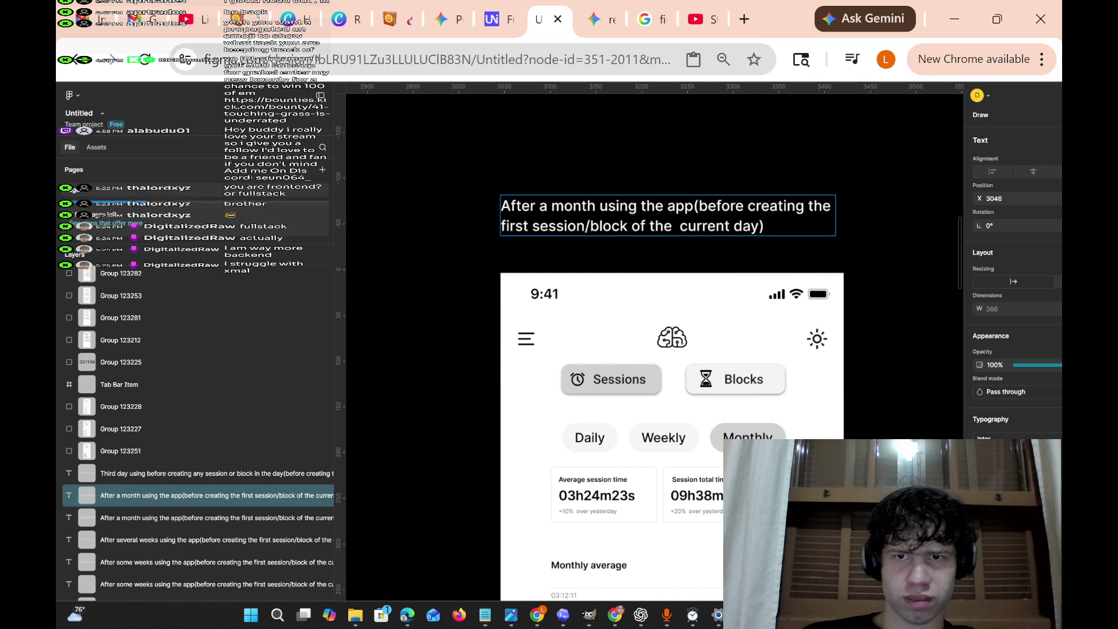
{"action": "left_click_drag", "start_coordinate": [765, 226], "coordinate": [576, 226]}
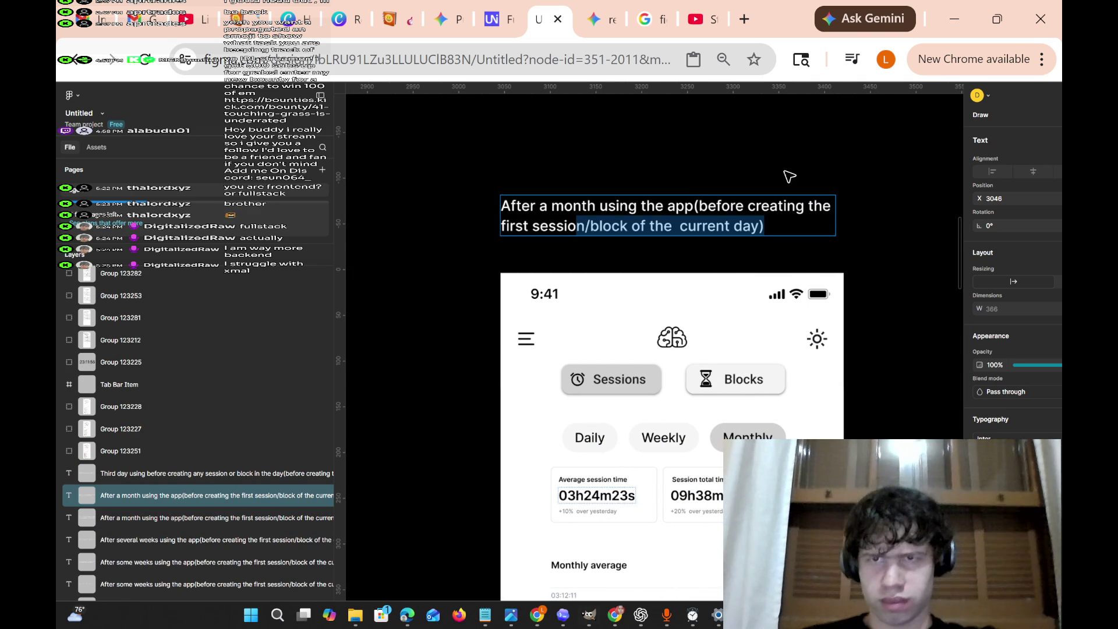
{"action": "key", "text": "Escape"}
{"action": "scroll", "coordinate": [850, 268], "scroll_direction": "right", "scroll_amount": 3}
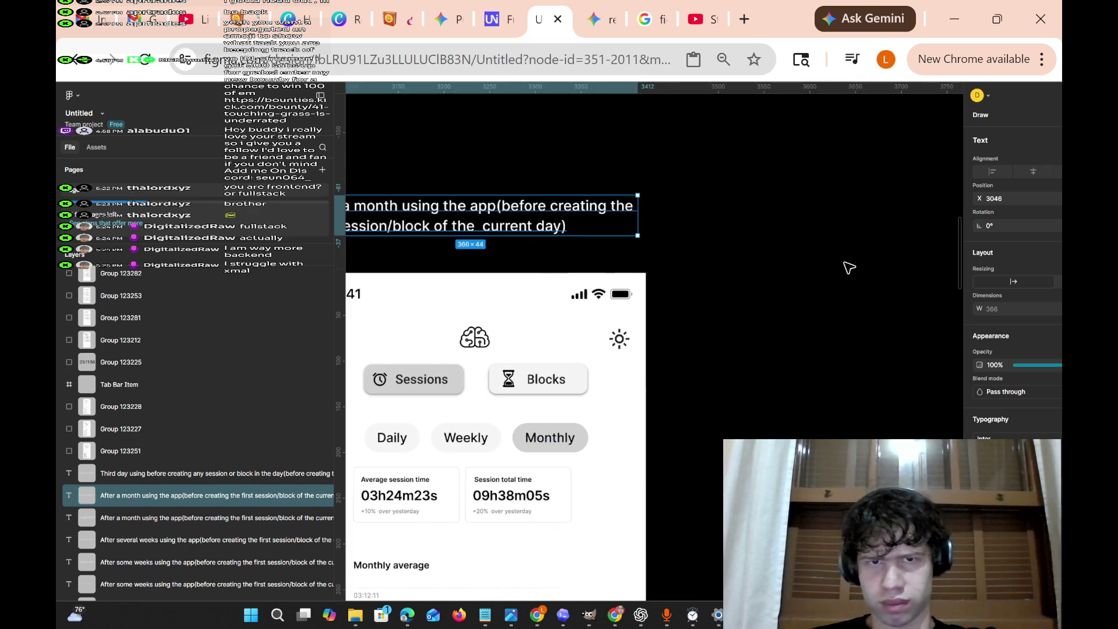
{"action": "scroll", "coordinate": [850, 267], "scroll_direction": "right", "scroll_amount": 8}
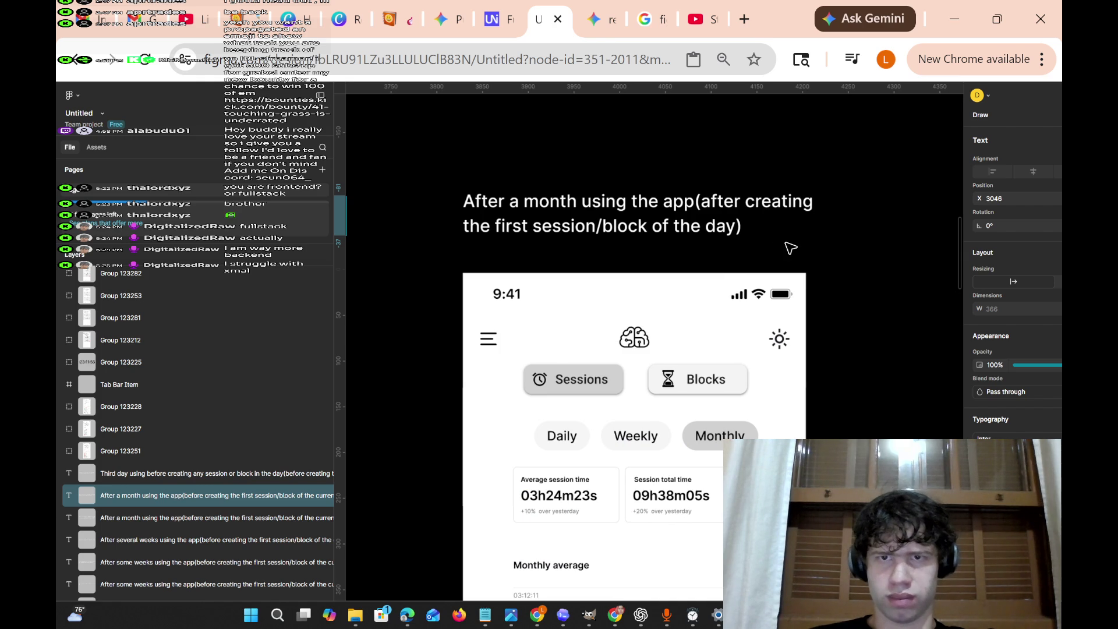
{"action": "scroll", "coordinate": [790, 248], "scroll_direction": "right", "scroll_amount": 8}
{"action": "scroll", "coordinate": [810, 240], "scroll_direction": "right", "scroll_amount": 8}
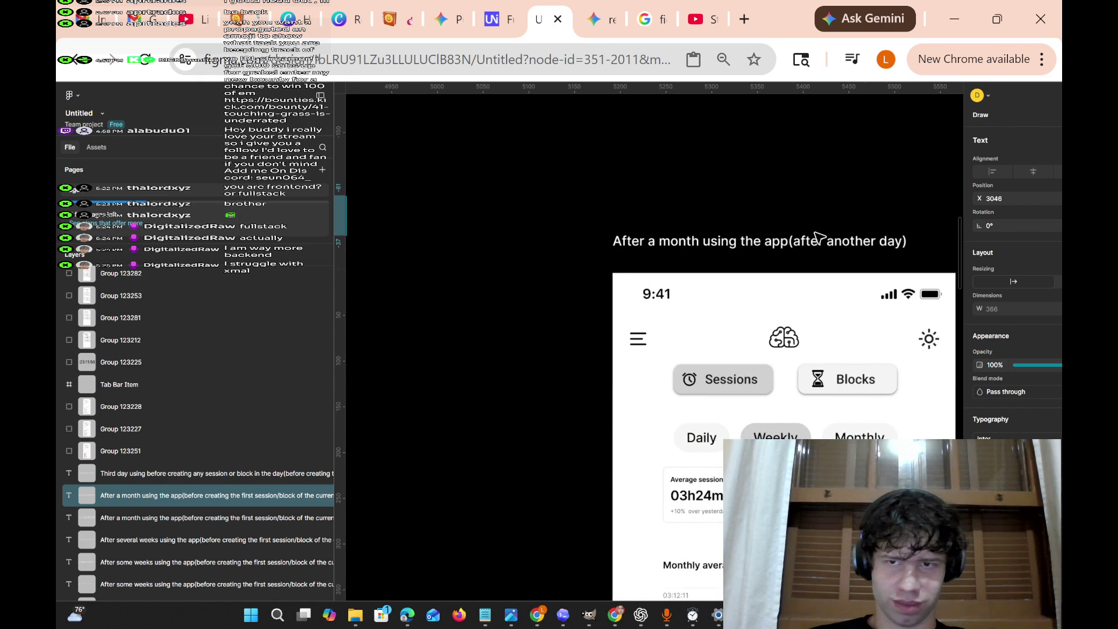
{"action": "scroll", "coordinate": [820, 237], "scroll_direction": "right", "scroll_amount": 3}
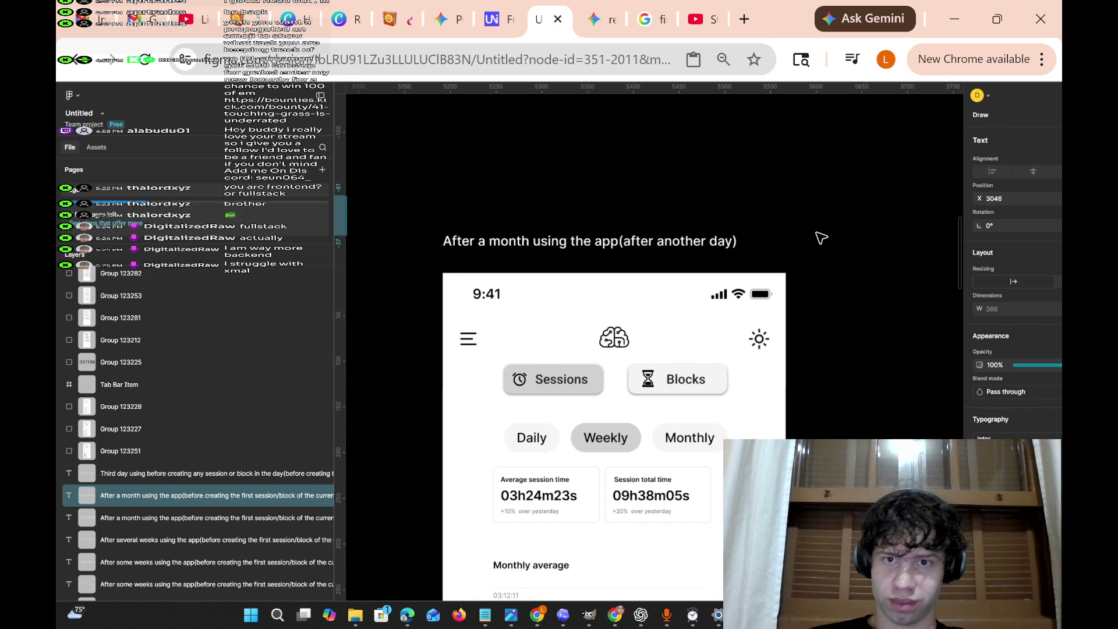
{"action": "scroll", "coordinate": [821, 237], "scroll_direction": "right", "scroll_amount": 1}
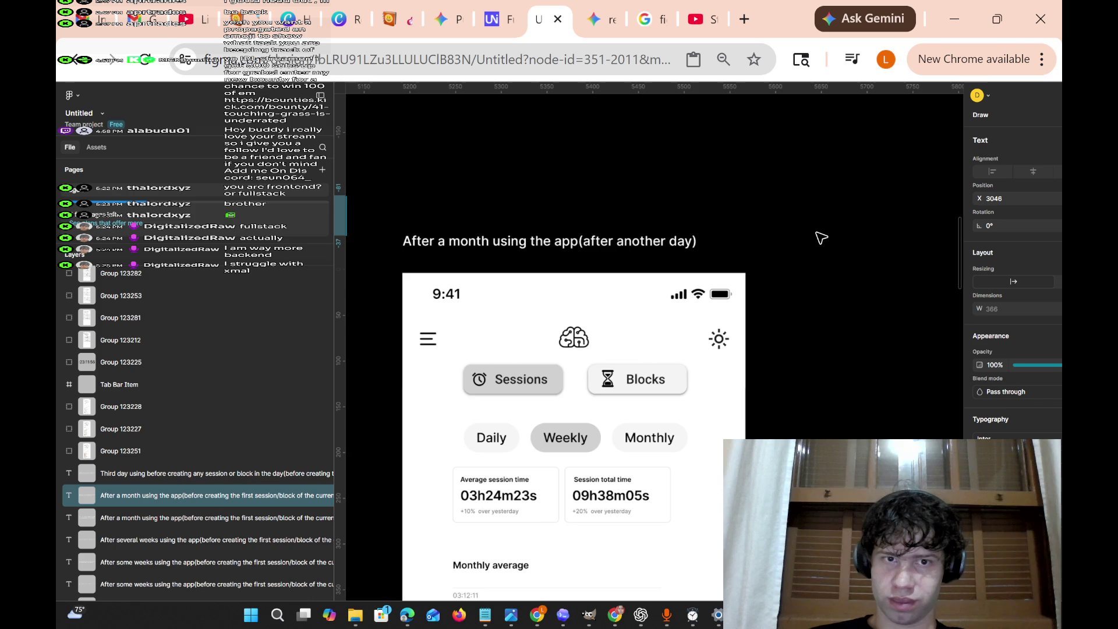
{"action": "scroll", "coordinate": [821, 238], "scroll_direction": "right", "scroll_amount": 10}
{"action": "scroll", "coordinate": [821, 237], "scroll_direction": "left", "scroll_amount": 15}
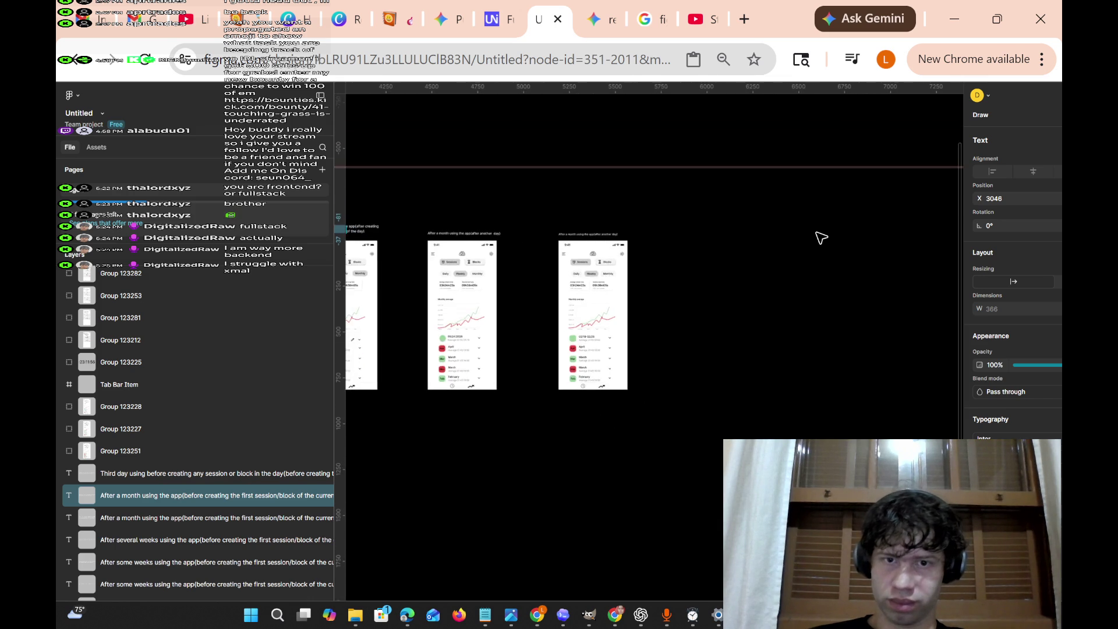
Inspect the phone mockup's layers, undoing an accidental move of the Checkout frame.
{"action": "scroll", "coordinate": [823, 250], "scroll_direction": "down", "scroll_amount": 10}
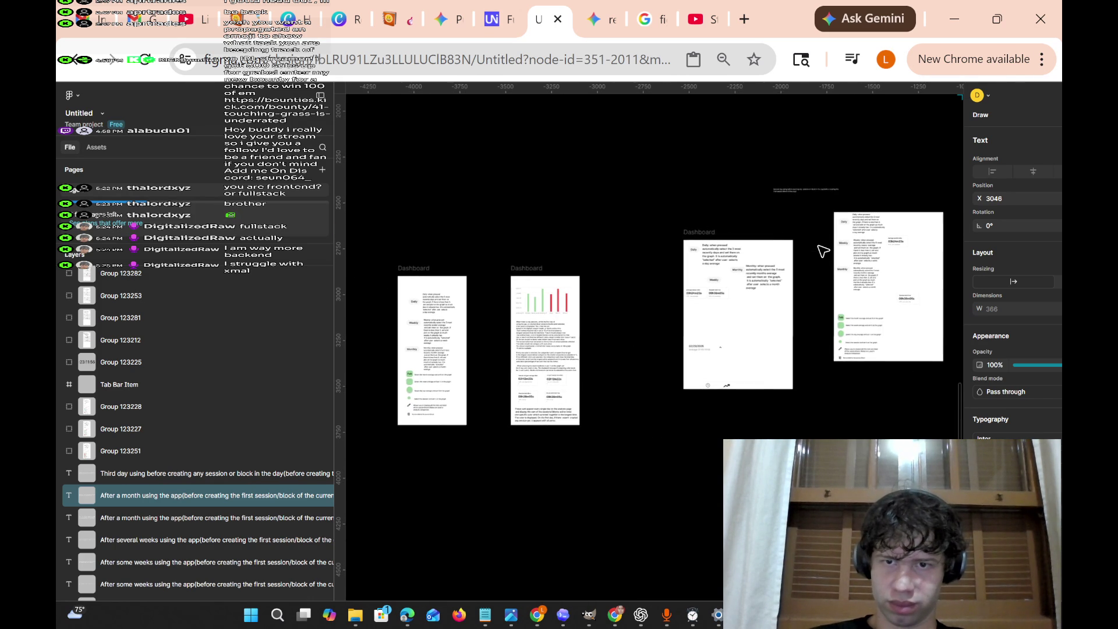
{"action": "scroll", "coordinate": [823, 251], "scroll_direction": "up", "scroll_amount": 15}
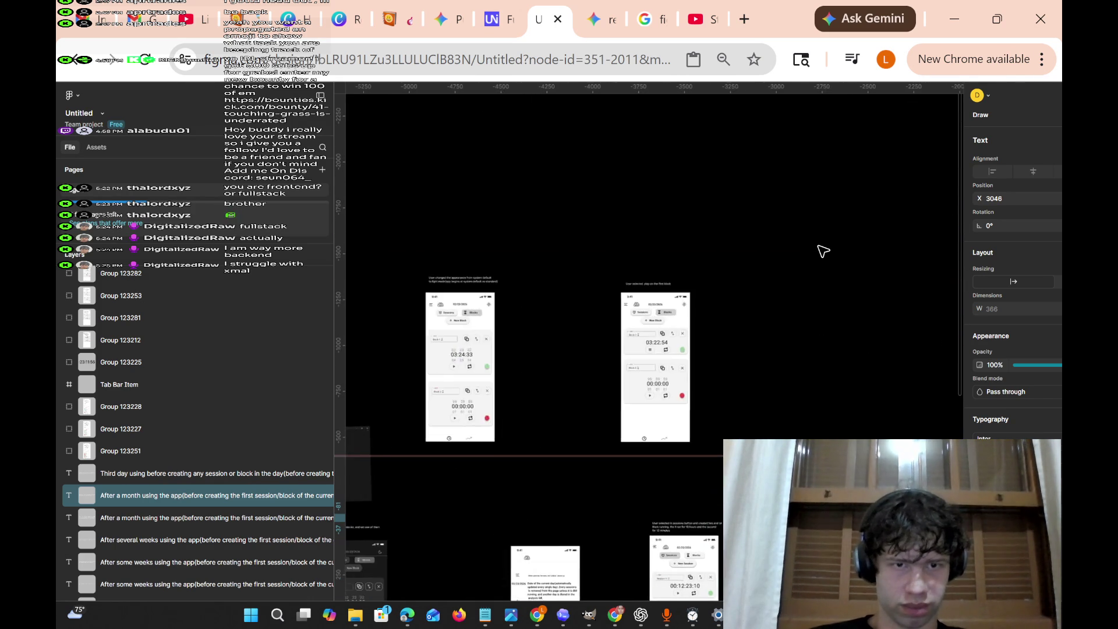
{"action": "scroll", "coordinate": [823, 251], "scroll_direction": "down", "scroll_amount": 3}
{"action": "scroll", "coordinate": [823, 251], "scroll_direction": "up", "scroll_amount": 5, "text": "ctrl"}
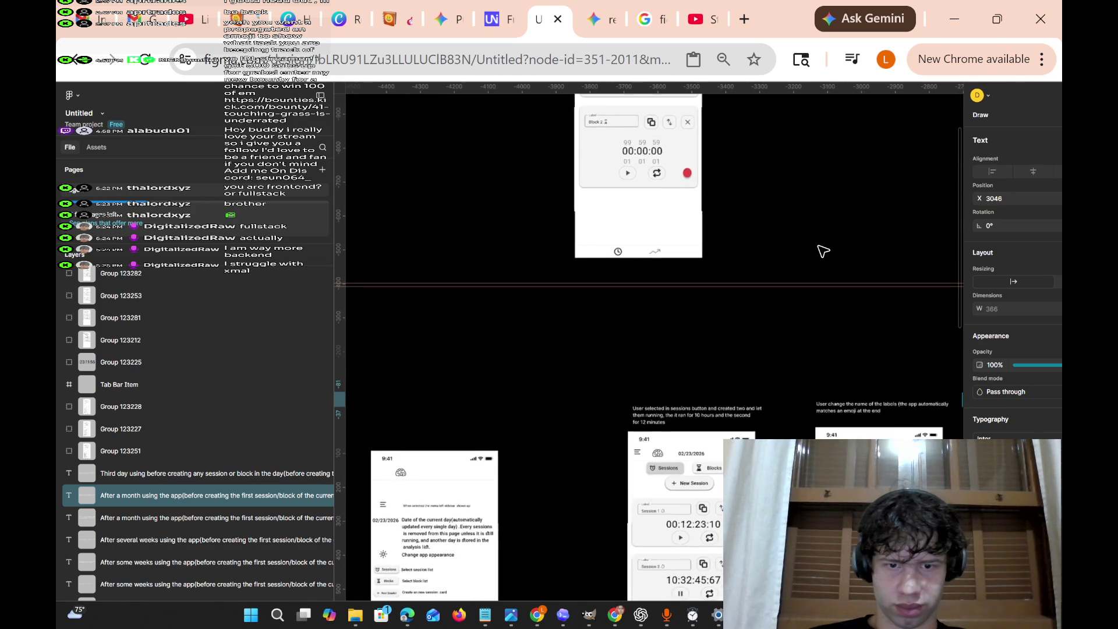
{"action": "scroll", "coordinate": [823, 251], "scroll_direction": "down", "scroll_amount": 5, "text": "ctrl"}
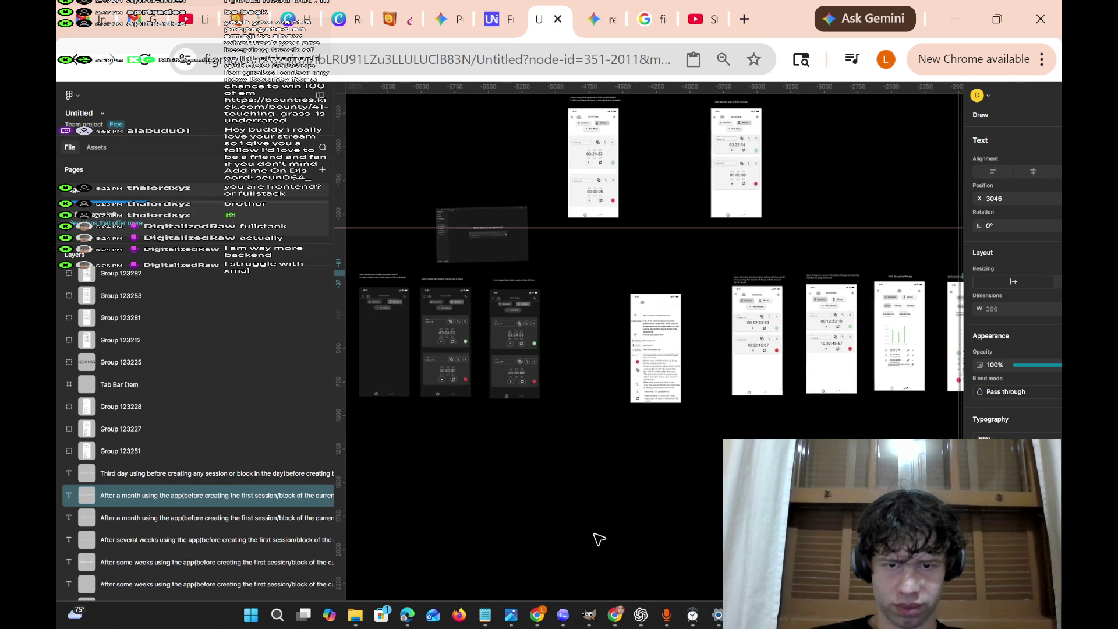
{"action": "scroll", "coordinate": [599, 539], "scroll_direction": "down", "scroll_amount": 1}
{"action": "left_click_drag", "start_coordinate": [604, 267], "coordinate": [693, 442]}
{"action": "left_click", "coordinate": [654, 292]}
{"action": "scroll", "coordinate": [670, 303], "scroll_direction": "up", "scroll_amount": 5, "text": "ctrl"}
{"action": "scroll", "coordinate": [672, 303], "scroll_direction": "up", "scroll_amount": 2, "text": "ctrl"}
{"action": "left_click", "coordinate": [669, 256], "text": "ctrl"}
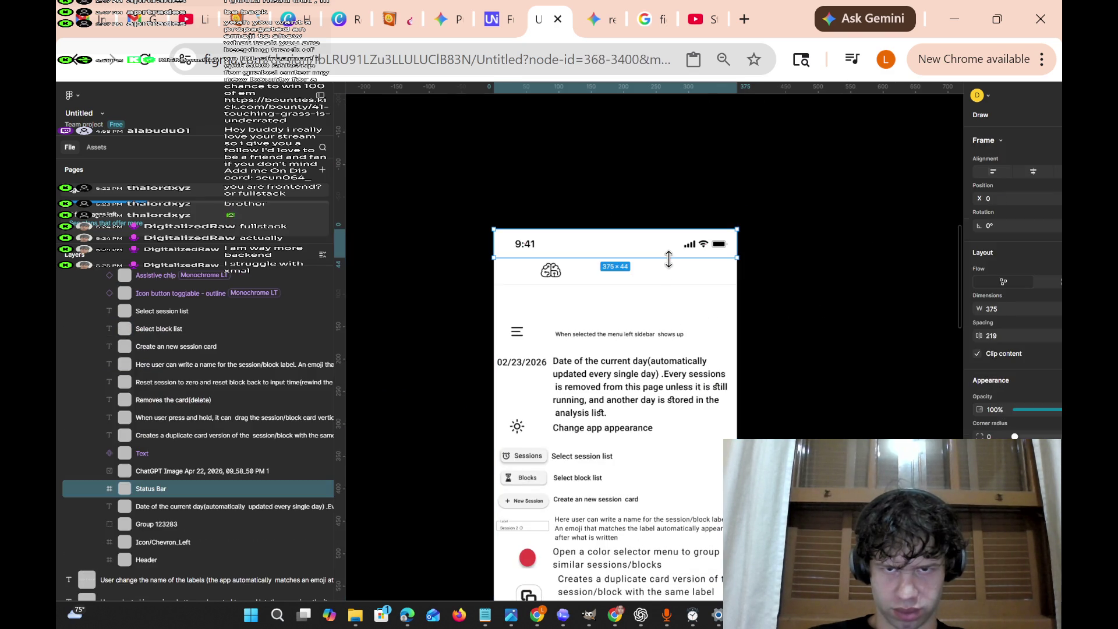
{"action": "scroll", "coordinate": [672, 247], "scroll_direction": "down", "scroll_amount": 3, "text": "ctrl"}
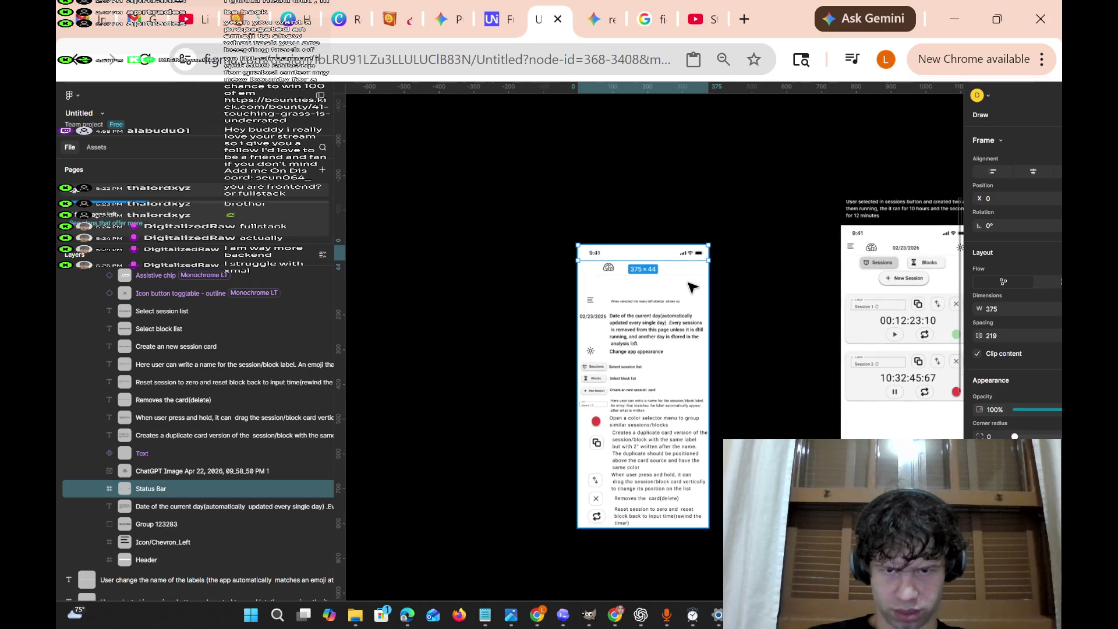
{"action": "left_click", "coordinate": [708, 334]}
{"action": "left_click_drag", "start_coordinate": [708, 335], "coordinate": [713, 367]}
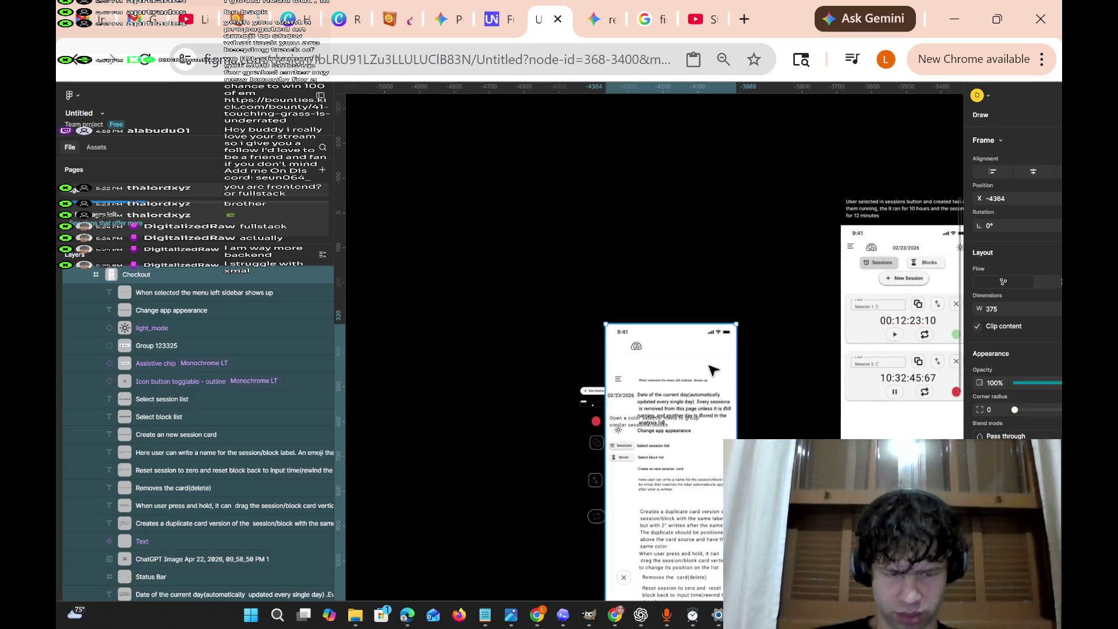
{"action": "key", "text": "ctrl+z"}
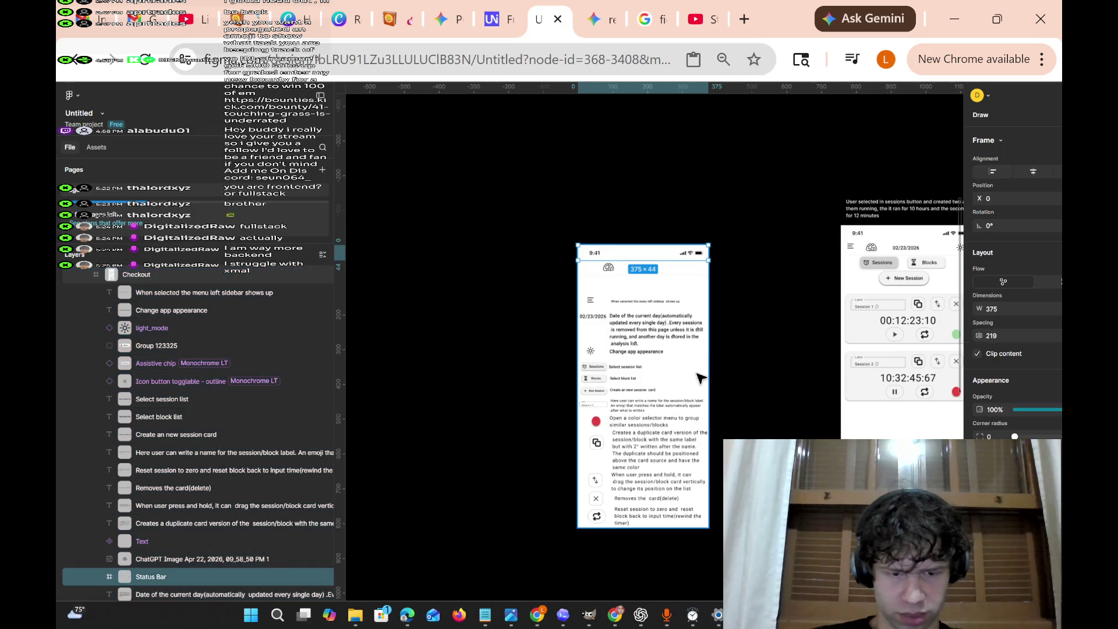
{"action": "key", "text": "ctrl+f"}
Try selecting the phone frame and its content group, undoing a trial move.
{"action": "left_click", "coordinate": [666, 275]}
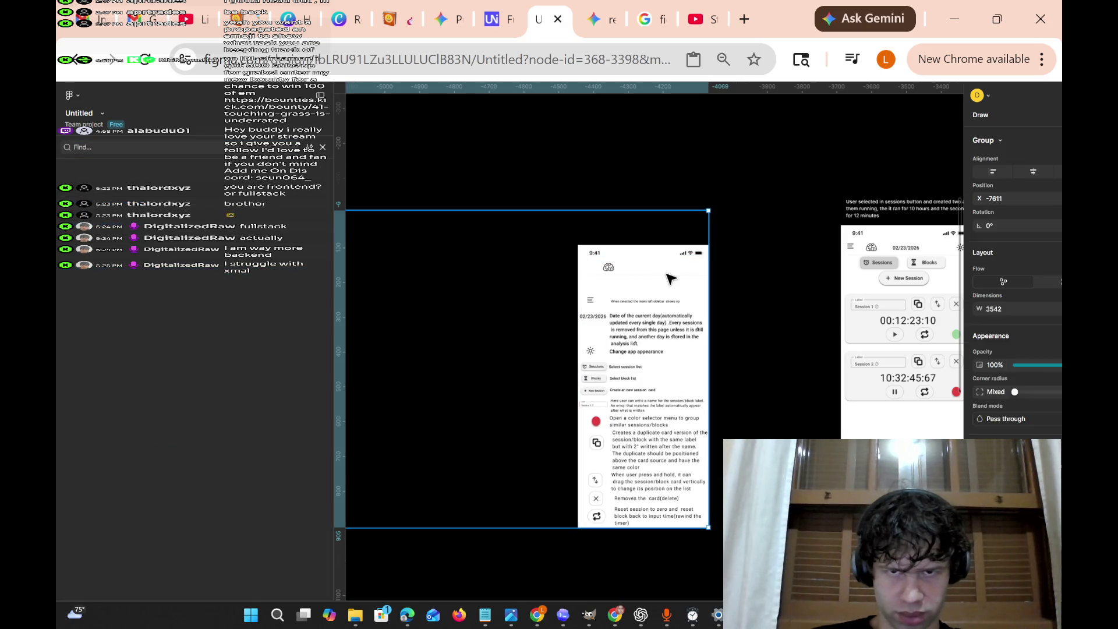
{"action": "left_click", "coordinate": [670, 280]}
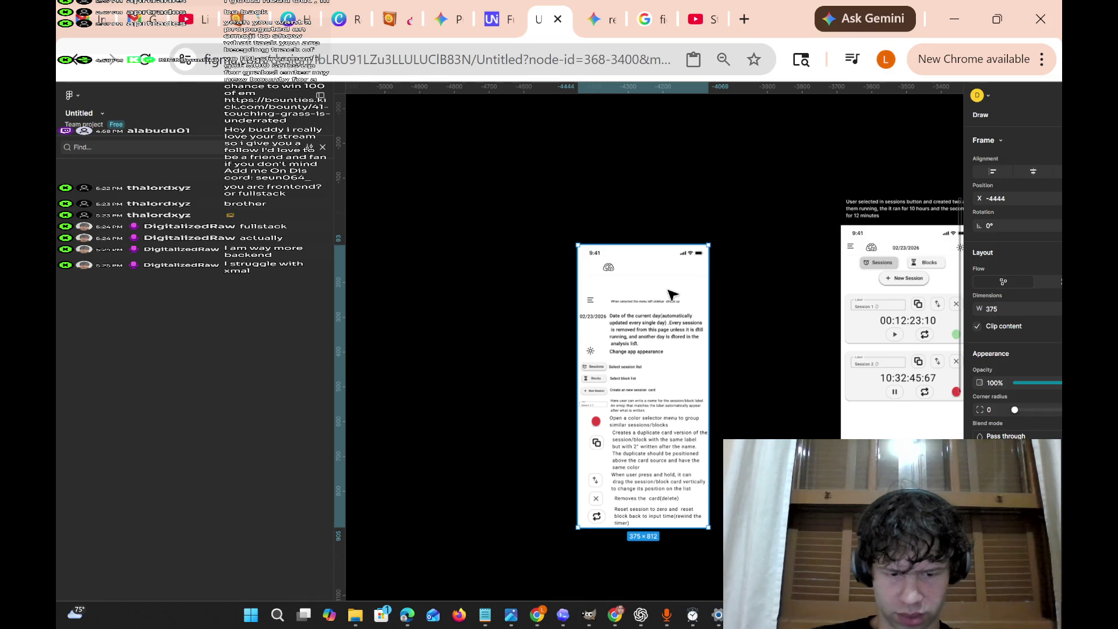
{"action": "left_click", "coordinate": [671, 294]}
{"action": "left_click_drag", "start_coordinate": [699, 300], "coordinate": [740, 421]}
{"action": "key", "text": "ctrl+z"}
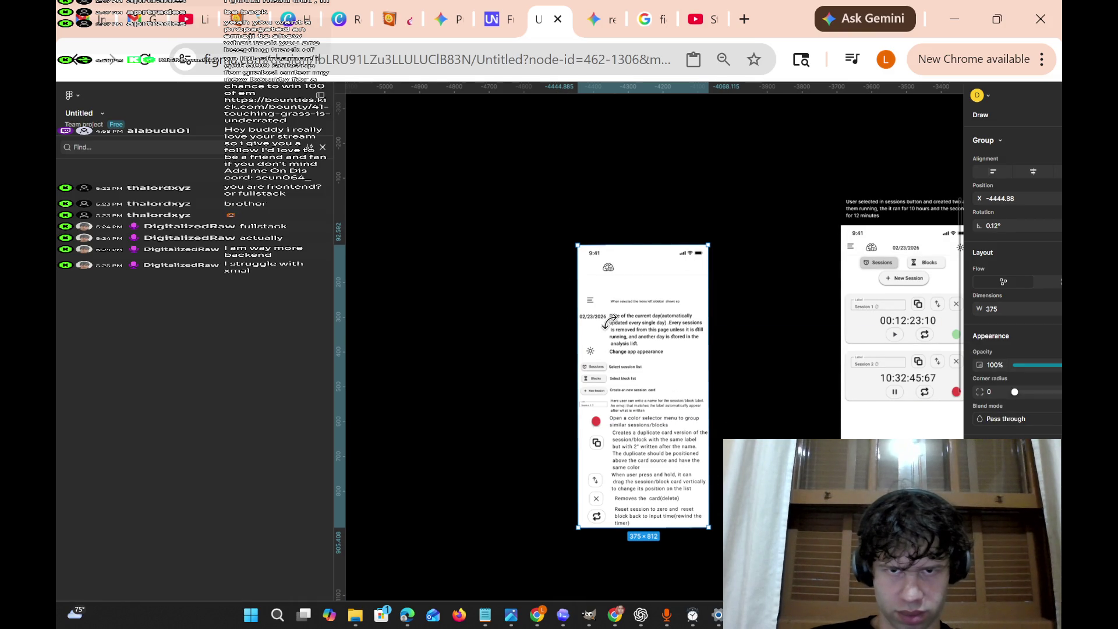
{"action": "mouse_move", "coordinate": [569, 235]}
{"action": "left_mouse_down"}
{"action": "mouse_move", "coordinate": [706, 482]}
{"action": "mouse_move", "coordinate": [716, 538]}
{"action": "left_mouse_up"}
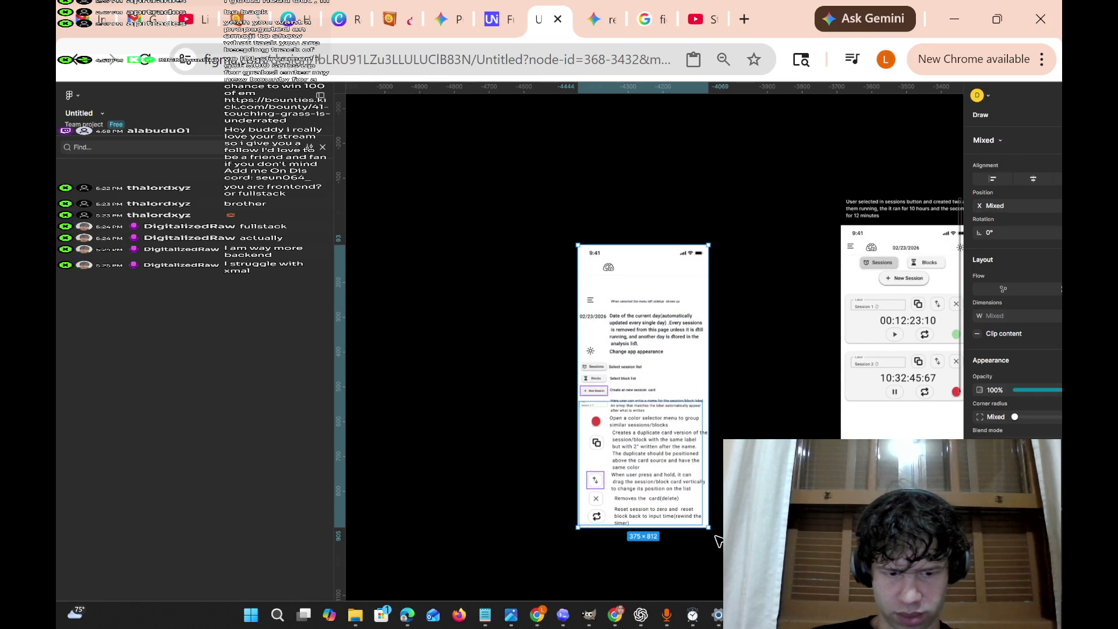
{"action": "left_click", "coordinate": [716, 539]}
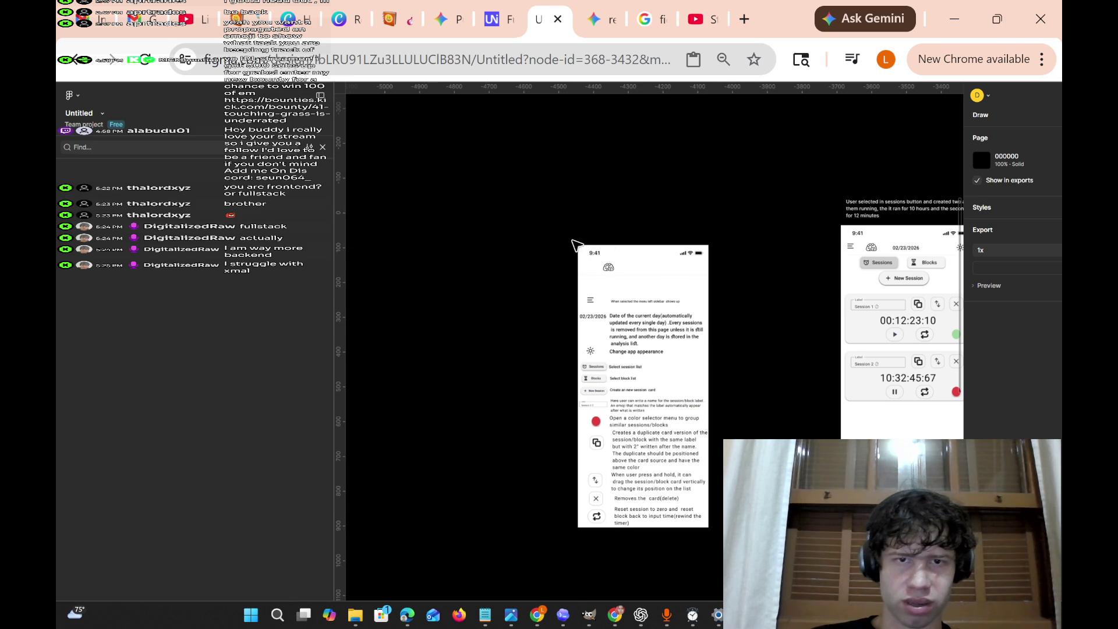
Marquee-select all 30 phone-screen layers, group them, and drag the group upward.
{"action": "mouse_move", "coordinate": [573, 238]}
{"action": "left_mouse_down"}
{"action": "mouse_move", "coordinate": [706, 358]}
{"action": "mouse_move", "coordinate": [716, 525]}
{"action": "left_mouse_up"}
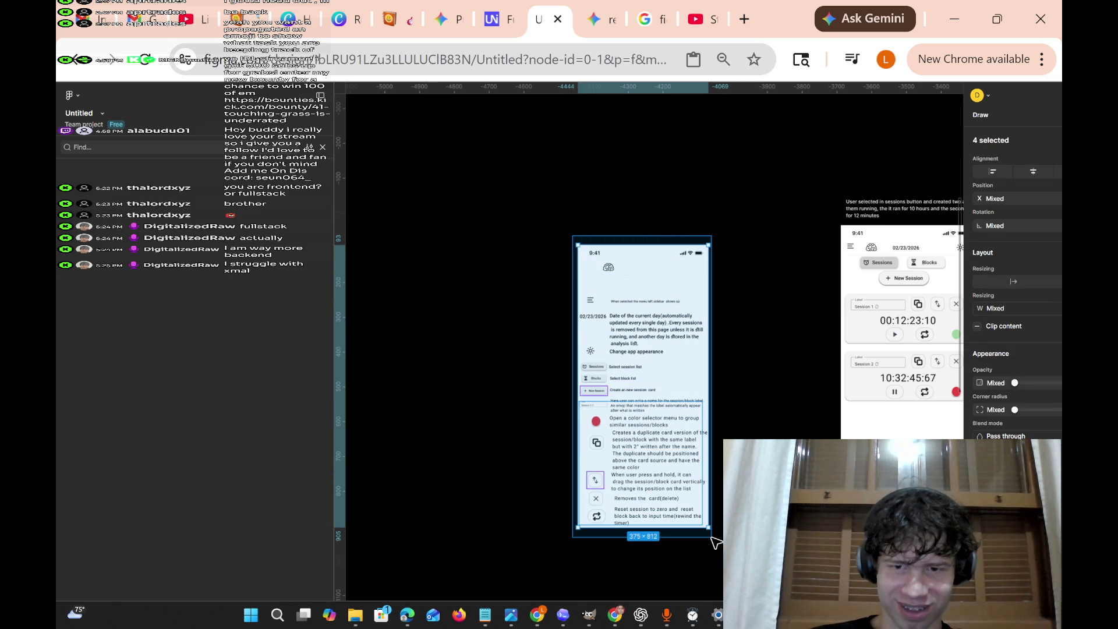
{"action": "key", "text": "ctrl+g"}
{"action": "mouse_move", "coordinate": [685, 274]}
{"action": "left_mouse_down"}
{"action": "mouse_move", "coordinate": [720, 374]}
{"action": "mouse_move", "coordinate": [636, 479]}
{"action": "mouse_move", "coordinate": [622, 335]}
{"action": "mouse_move", "coordinate": [676, 250]}
{"action": "mouse_move", "coordinate": [878, 149]}
{"action": "mouse_move", "coordinate": [856, 203]}
{"action": "mouse_move", "coordinate": [679, 209]}
{"action": "left_mouse_up"}
{"action": "scroll", "coordinate": [706, 400], "scroll_direction": "down", "scroll_amount": 5}
{"action": "scroll", "coordinate": [622, 335], "scroll_direction": "up", "scroll_amount": 10}
{"action": "scroll", "coordinate": [856, 203], "scroll_direction": "down", "scroll_amount": 4}
Reselect the 30 layers, regroup them, and shift the group toward the Dashboard frames.
{"action": "key", "text": "Escape"}
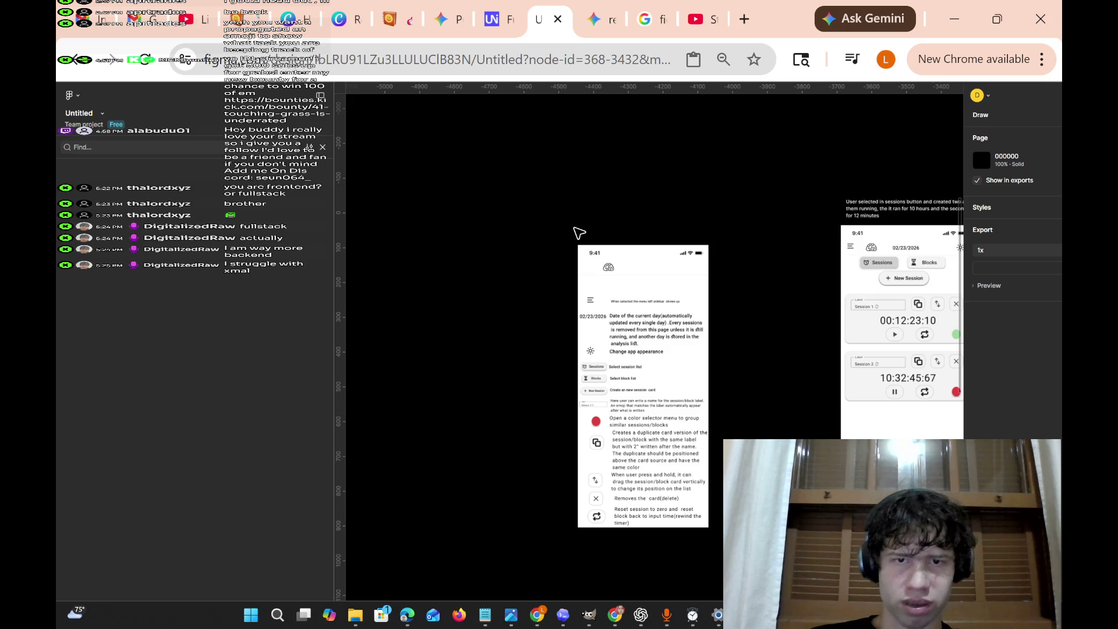
{"action": "mouse_move", "coordinate": [572, 236]}
{"action": "left_mouse_down"}
{"action": "mouse_move", "coordinate": [686, 362]}
{"action": "mouse_move", "coordinate": [711, 539]}
{"action": "left_mouse_up"}
{"action": "key", "text": "ctrl+g"}
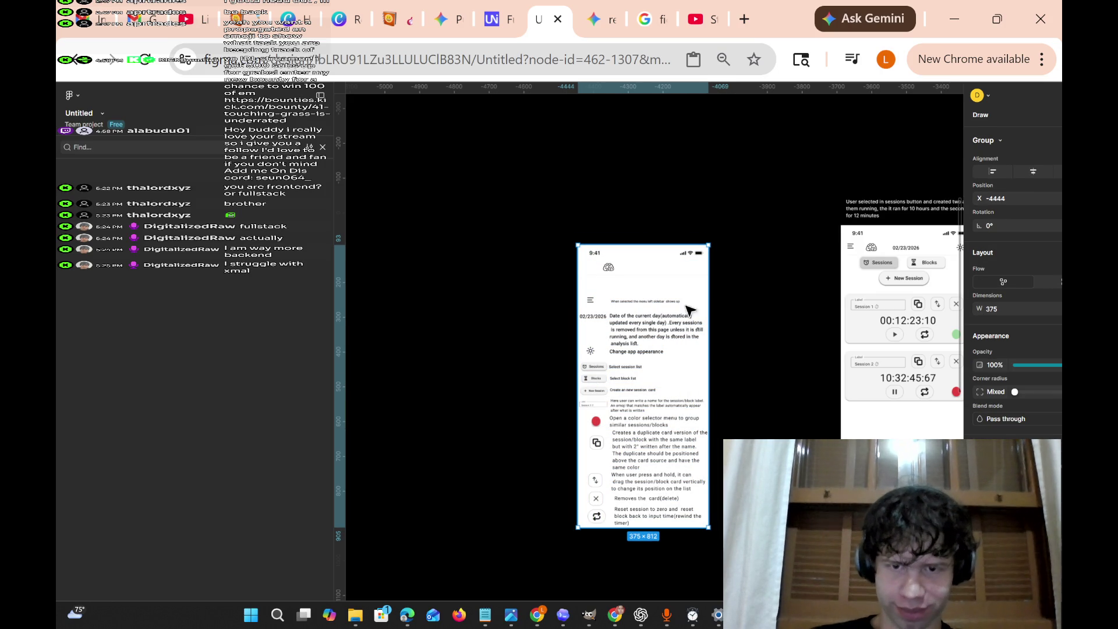
{"action": "left_click_drag", "start_coordinate": [685, 275], "coordinate": [719, 384]}
{"action": "scroll", "coordinate": [632, 482], "scroll_direction": "up", "scroll_amount": 10}
{"action": "mouse_move", "coordinate": [699, 402]}
{"action": "left_mouse_down"}
{"action": "mouse_move", "coordinate": [631, 481]}
{"action": "mouse_move", "coordinate": [632, 313]}
{"action": "mouse_move", "coordinate": [664, 270]}
{"action": "mouse_move", "coordinate": [856, 160]}
{"action": "mouse_move", "coordinate": [856, 204]}
{"action": "mouse_move", "coordinate": [711, 211]}
{"action": "mouse_move", "coordinate": [592, 192]}
{"action": "mouse_move", "coordinate": [903, 150]}
{"action": "mouse_move", "coordinate": [864, 235]}
{"action": "mouse_move", "coordinate": [806, 192]}
{"action": "mouse_move", "coordinate": [355, 175]}
{"action": "mouse_move", "coordinate": [540, 167]}
{"action": "mouse_move", "coordinate": [571, 177]}
{"action": "mouse_move", "coordinate": [506, 182]}
{"action": "mouse_move", "coordinate": [487, 212]}
{"action": "mouse_move", "coordinate": [507, 191]}
{"action": "left_mouse_up"}
Pan the canvas to the Weekly view mockup and its grouping caption, deselecting the phone group.
{"action": "scroll", "coordinate": [856, 159], "scroll_direction": "down", "scroll_amount": 10}
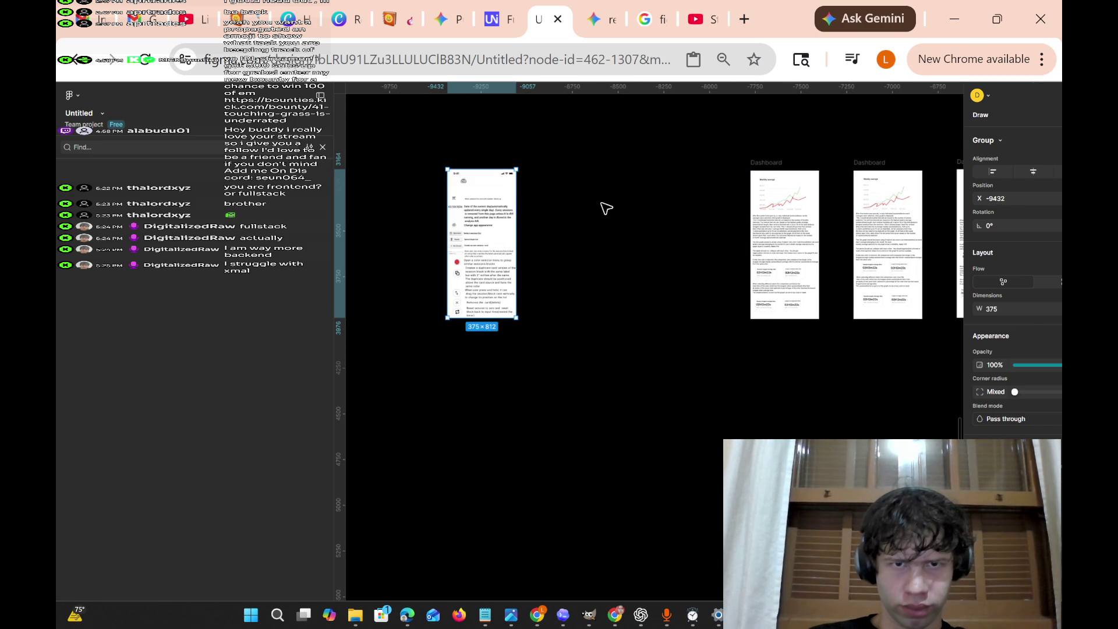
{"action": "scroll", "coordinate": [606, 207], "scroll_direction": "right", "scroll_amount": 8}
{"action": "scroll", "coordinate": [633, 179], "scroll_direction": "right", "scroll_amount": 4}
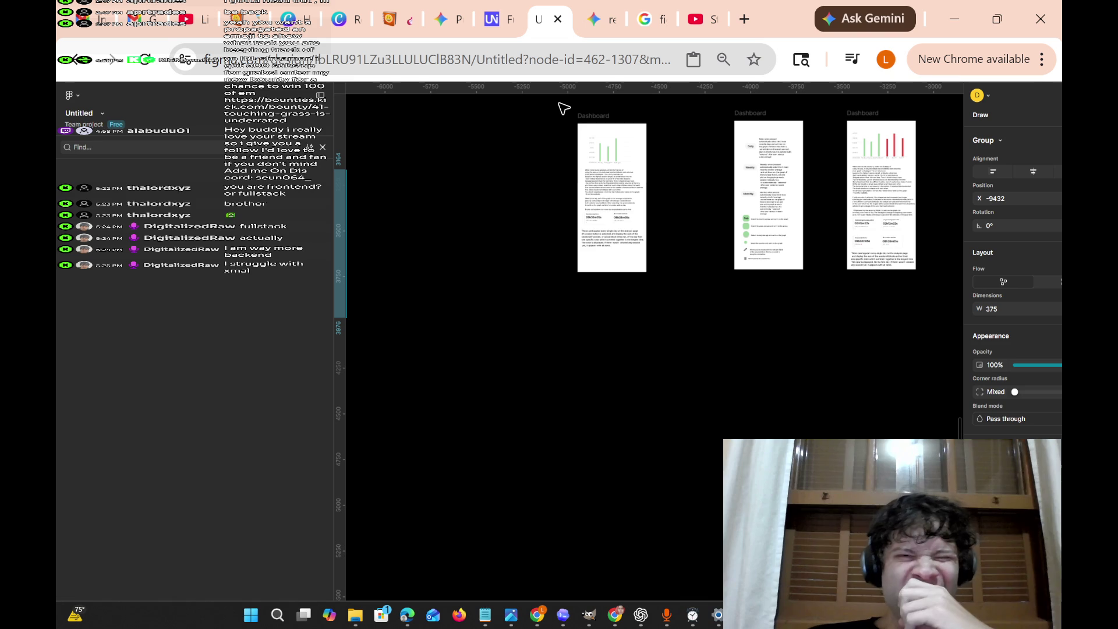
{"action": "scroll", "coordinate": [670, 256], "scroll_direction": "right", "scroll_amount": 8}
{"action": "scroll", "coordinate": [670, 256], "scroll_direction": "up", "scroll_amount": 4}
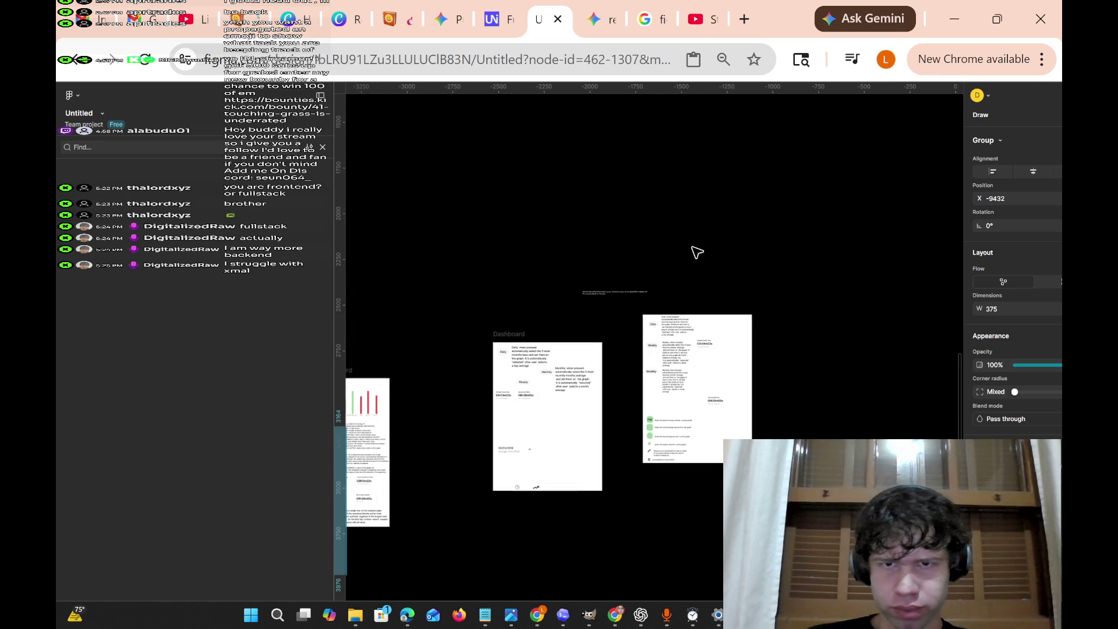
{"action": "scroll", "coordinate": [697, 251], "scroll_direction": "right", "scroll_amount": 7}
{"action": "scroll", "coordinate": [702, 245], "scroll_direction": "up", "scroll_amount": 8}
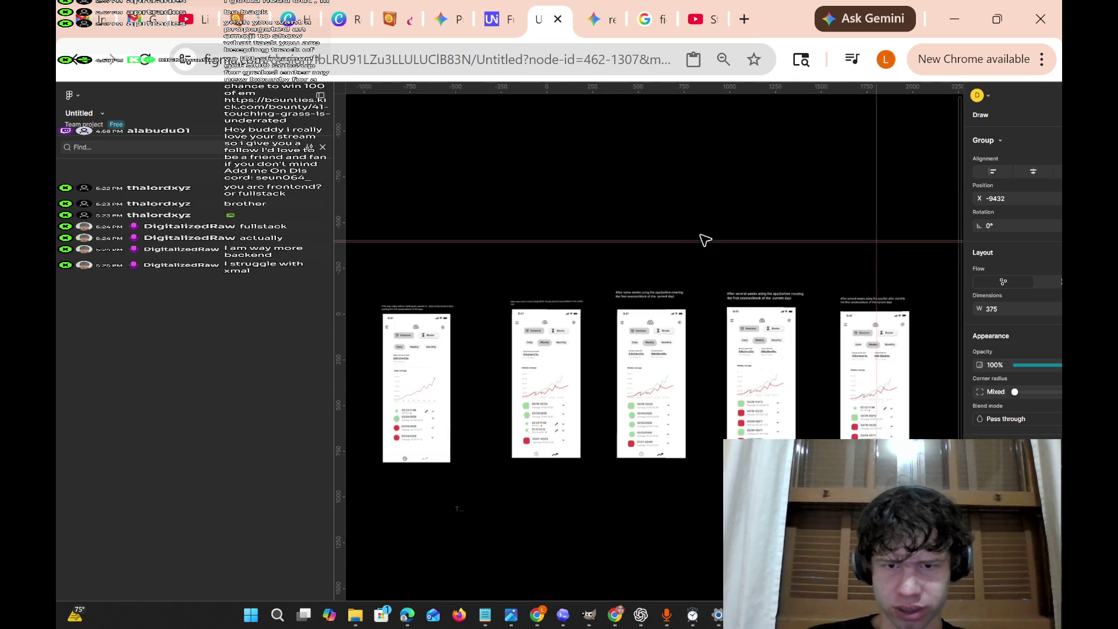
{"action": "scroll", "coordinate": [705, 240], "scroll_direction": "left", "scroll_amount": 3}
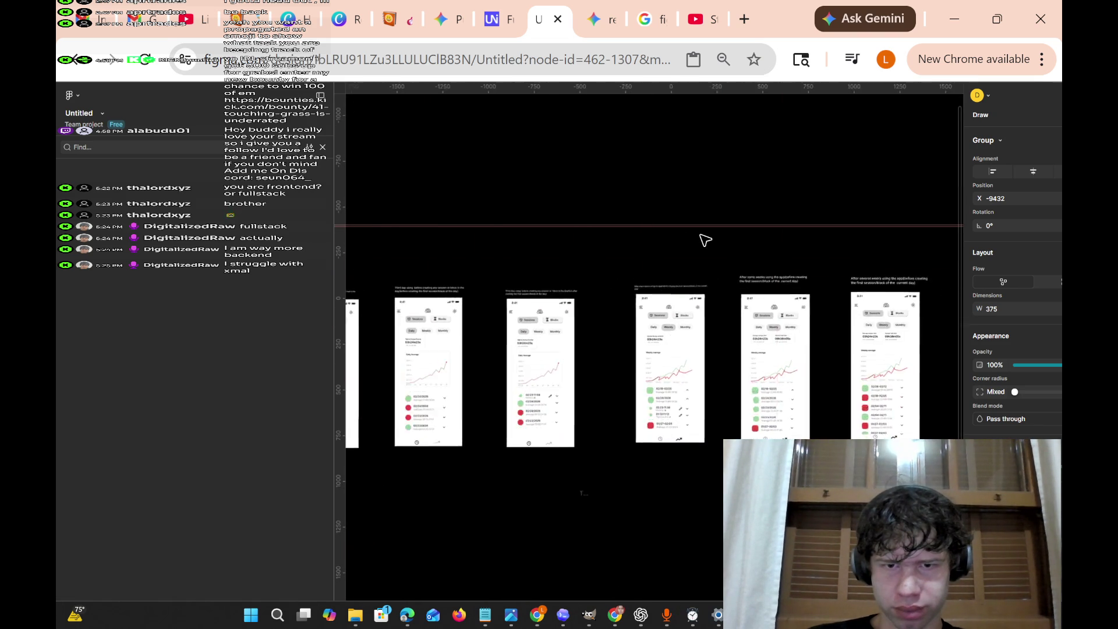
{"action": "scroll", "coordinate": [705, 239], "scroll_direction": "left", "scroll_amount": 20}
{"action": "scroll", "coordinate": [705, 240], "scroll_direction": "left", "scroll_amount": 15}
{"action": "scroll", "coordinate": [649, 320], "scroll_direction": "up", "scroll_amount": 3}
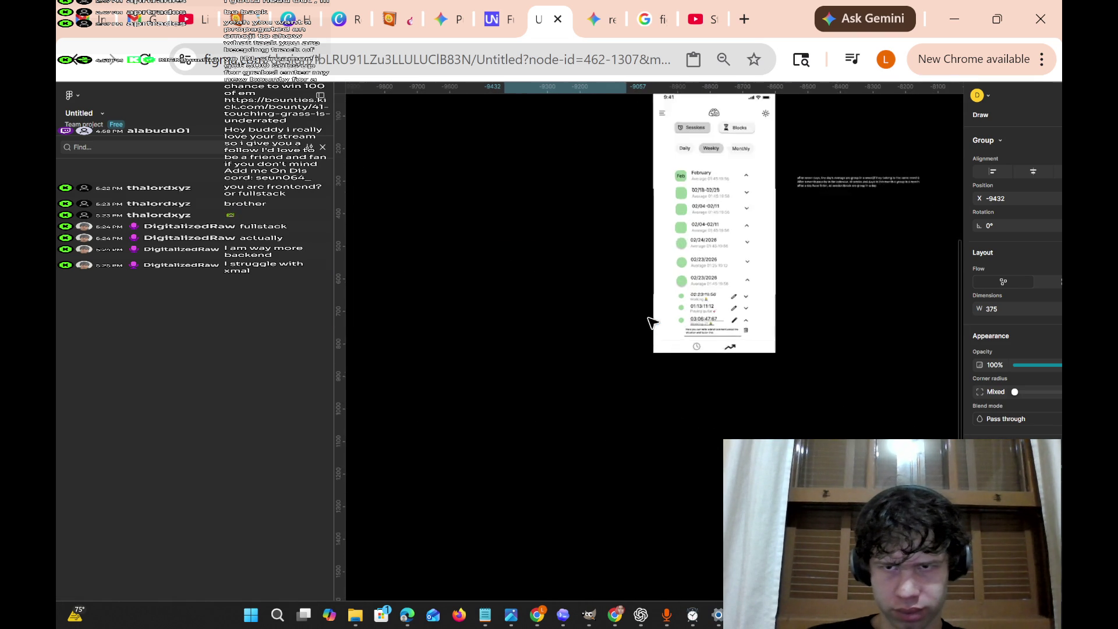
{"action": "scroll", "coordinate": [649, 320], "scroll_direction": "up", "scroll_amount": 2}
{"action": "scroll", "coordinate": [833, 220], "scroll_direction": "up", "scroll_amount": 3}
{"action": "scroll", "coordinate": [757, 215], "scroll_direction": "up", "scroll_amount": 2}
{"action": "scroll", "coordinate": [839, 201], "scroll_direction": "down", "scroll_amount": 2}
{"action": "left_click", "coordinate": [841, 200]}
Add a new caption line beginning 'If days don't fit on a week'.
{"action": "left_click", "coordinate": [833, 200]}
{"action": "left_click", "coordinate": [856, 217]}
{"action": "left_click", "coordinate": [841, 200]}
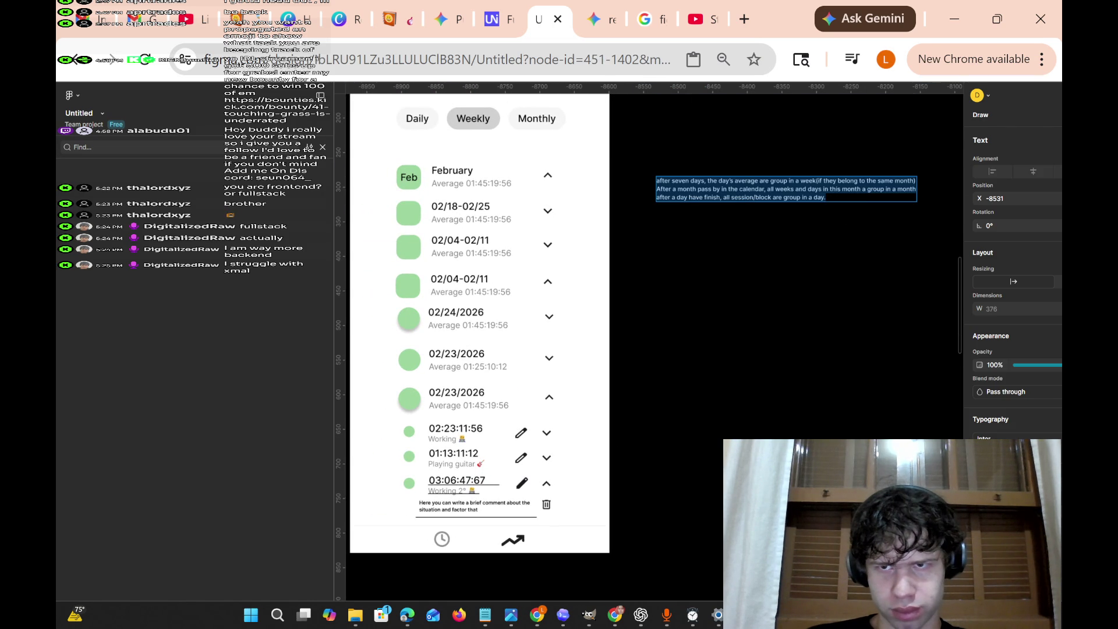
{"action": "key", "text": "Right"}
{"action": "key", "text": "Return"}
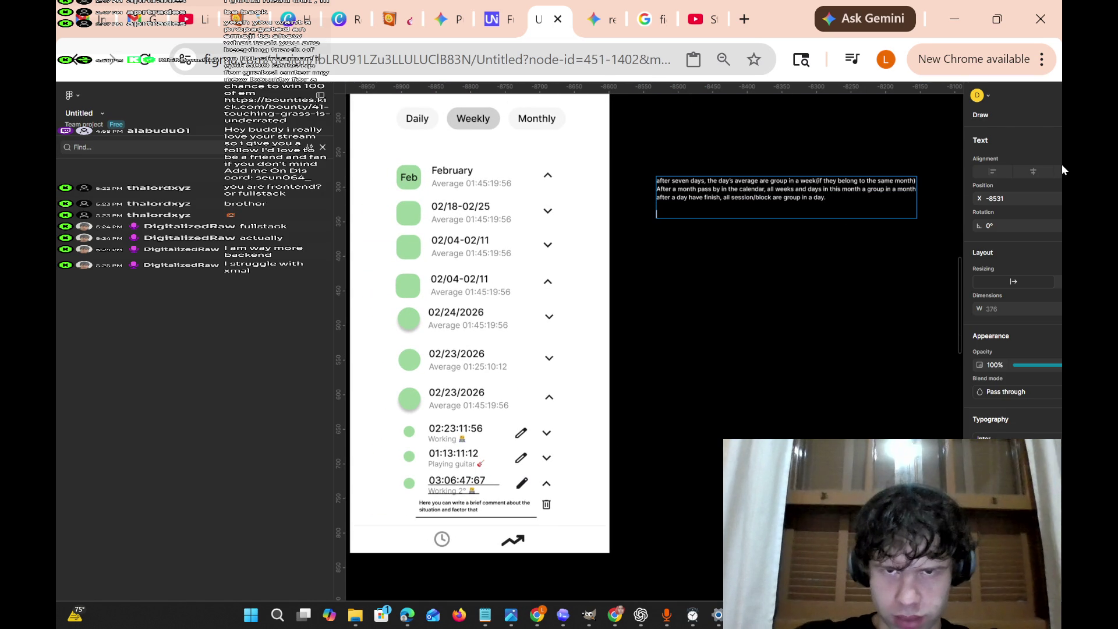
{"action": "type", "text": "If days are re"}
{"action": "key", "text": "BackSpace"}
{"action": "key", "text": "BackSpace"}
{"action": "key", "text": "BackSpace"}
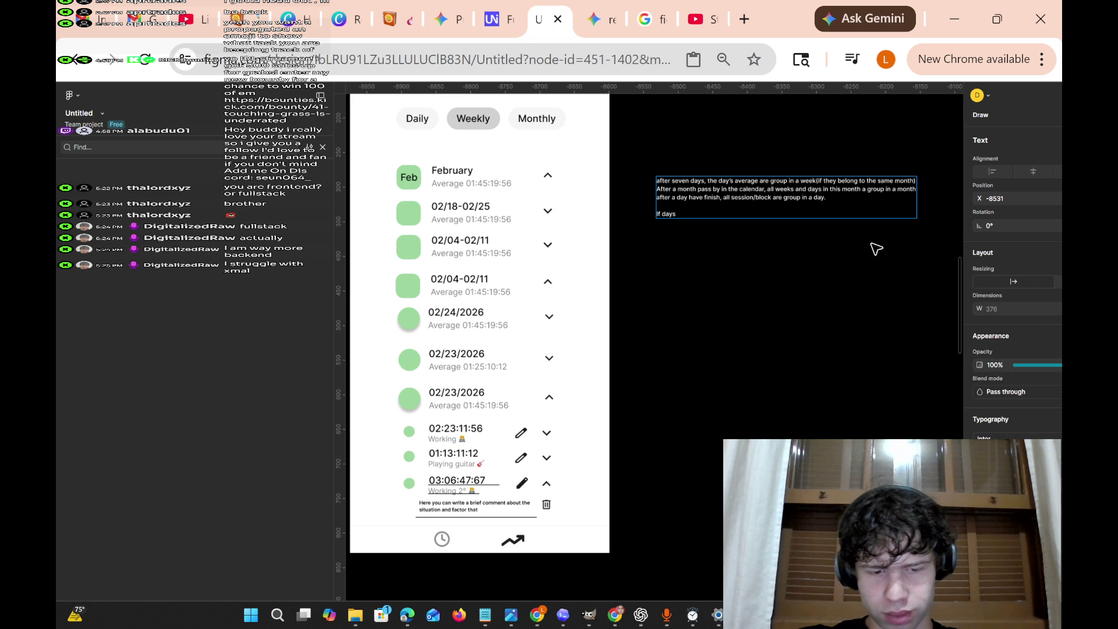
{"action": "type", "text": "don't"}
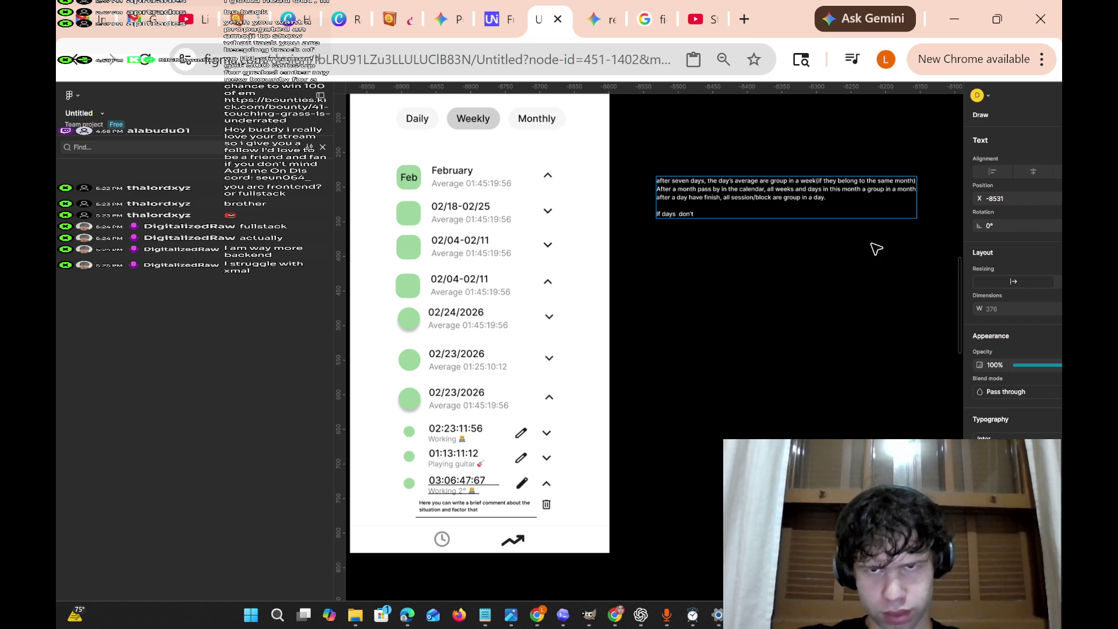
{"action": "type", "text": " fit on a s"}
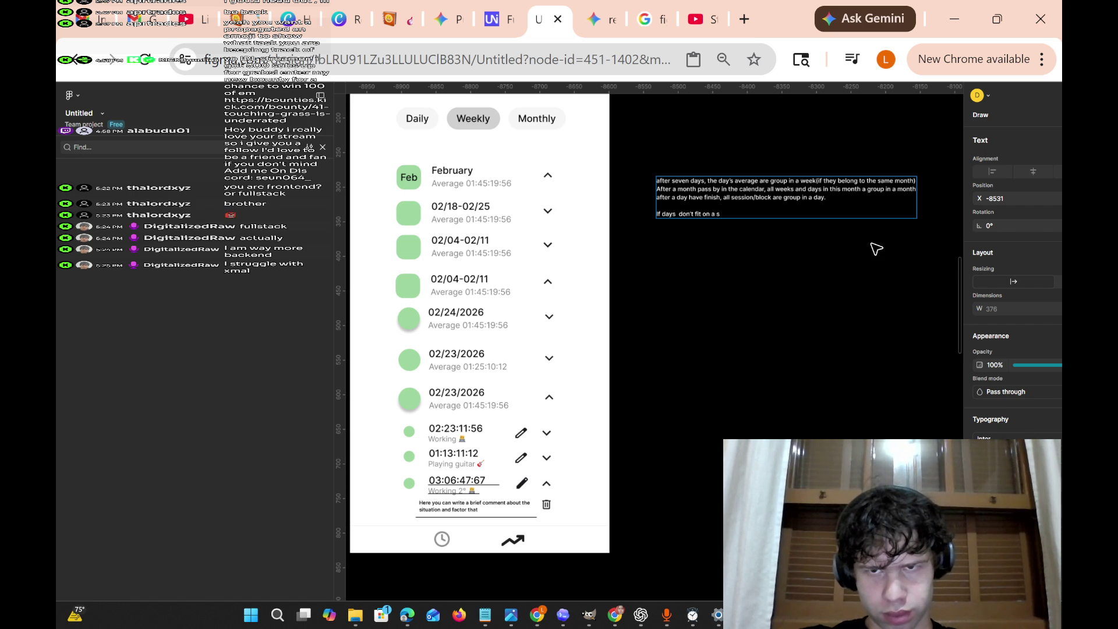
{"action": "key", "text": "BackSpace"}
{"action": "type", "text": "week"}
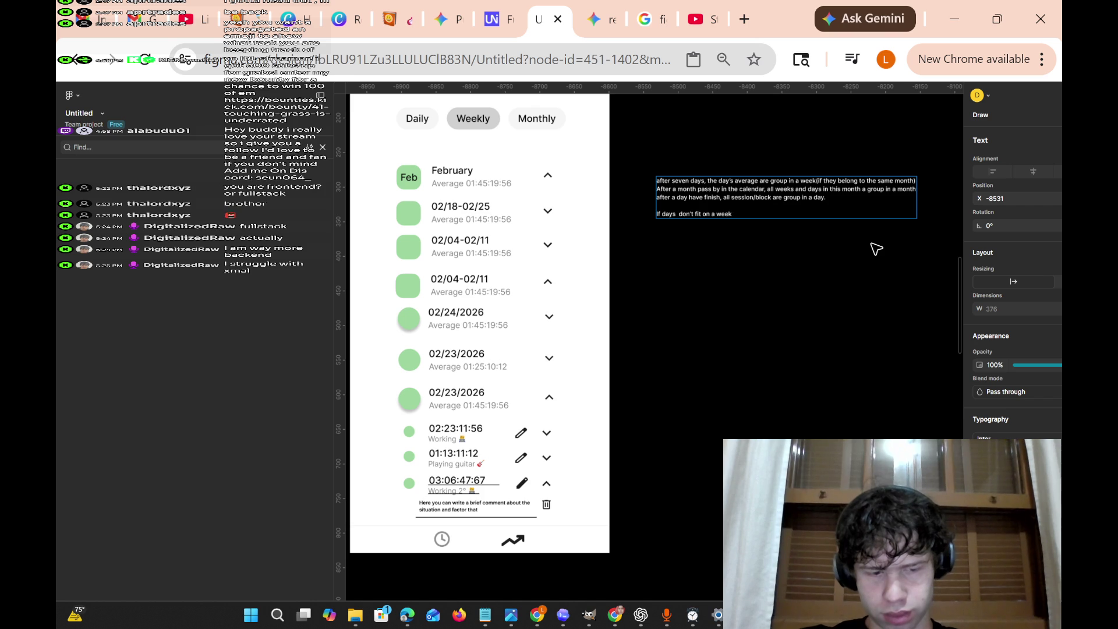
{"action": "type", "text": " schedu"}
{"action": "key", "text": "BackSpace"}
{"action": "key", "text": "BackSpace"}
{"action": "key", "text": "BackSpace"}
Reword it to 'If days don't fit inside a week timeframe, or month. it isn't grouped at all'.
{"action": "key", "text": "Left"}
{"action": "key", "text": "Left"}
{"action": "key", "text": "Left"}
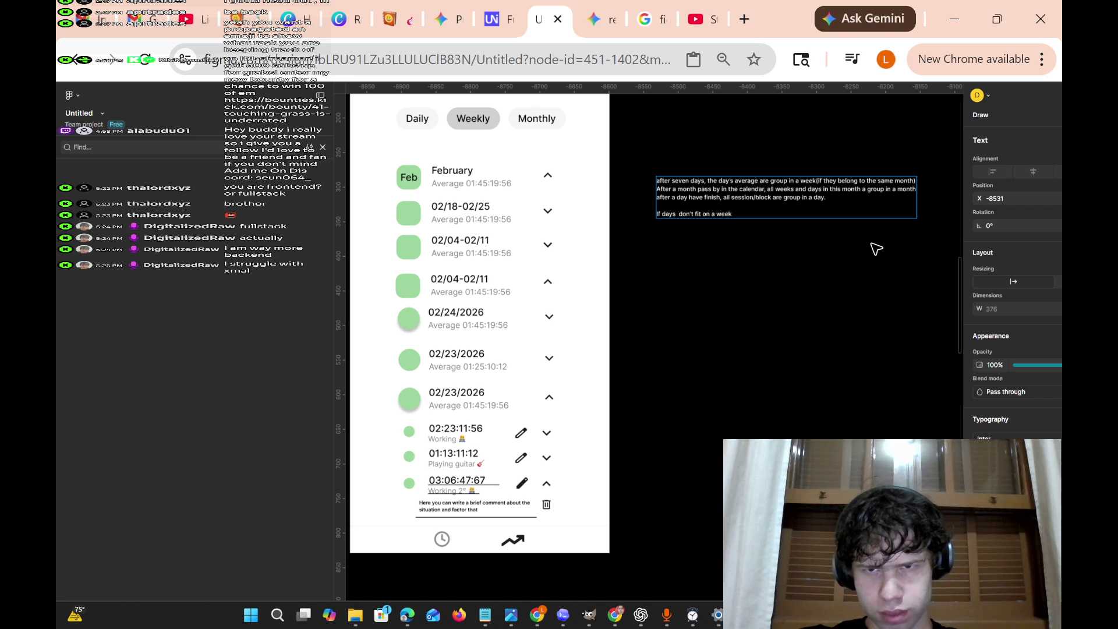
{"action": "key", "text": "BackSpace"}
{"action": "key", "text": "BackSpace"}
{"action": "type", "text": "inside"}
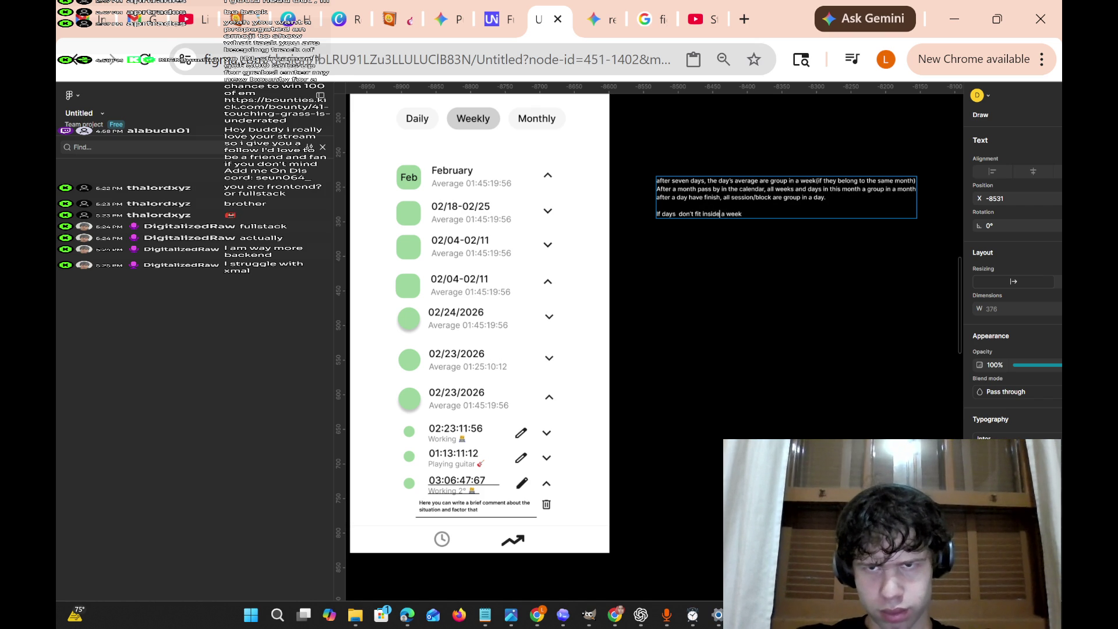
{"action": "type", "text": " a week tiemframe"}
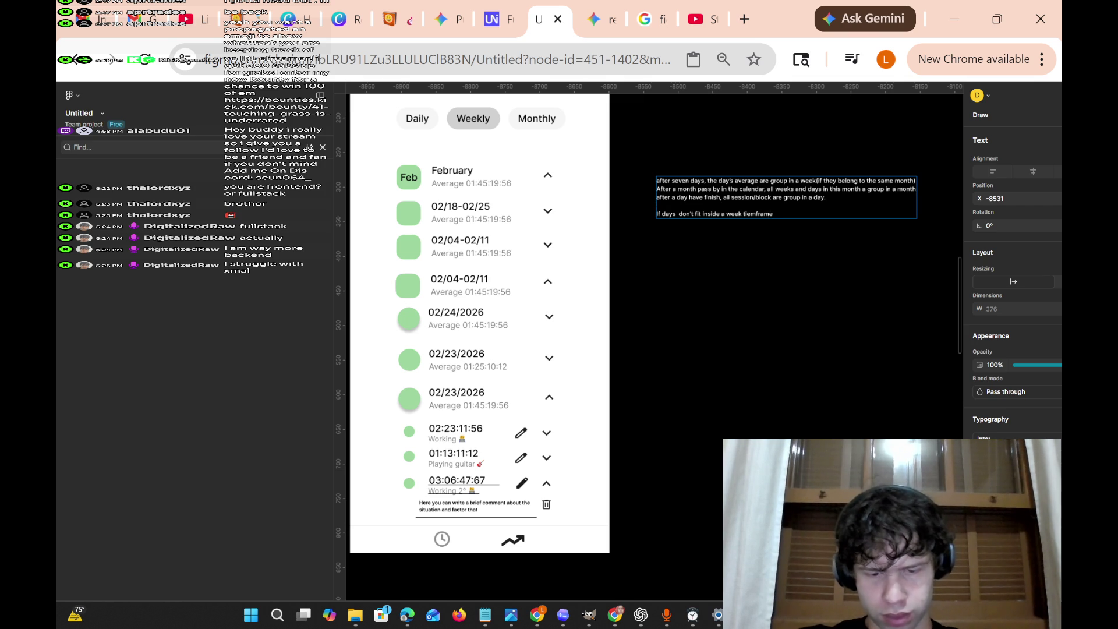
{"action": "type", "text": ", or month"}
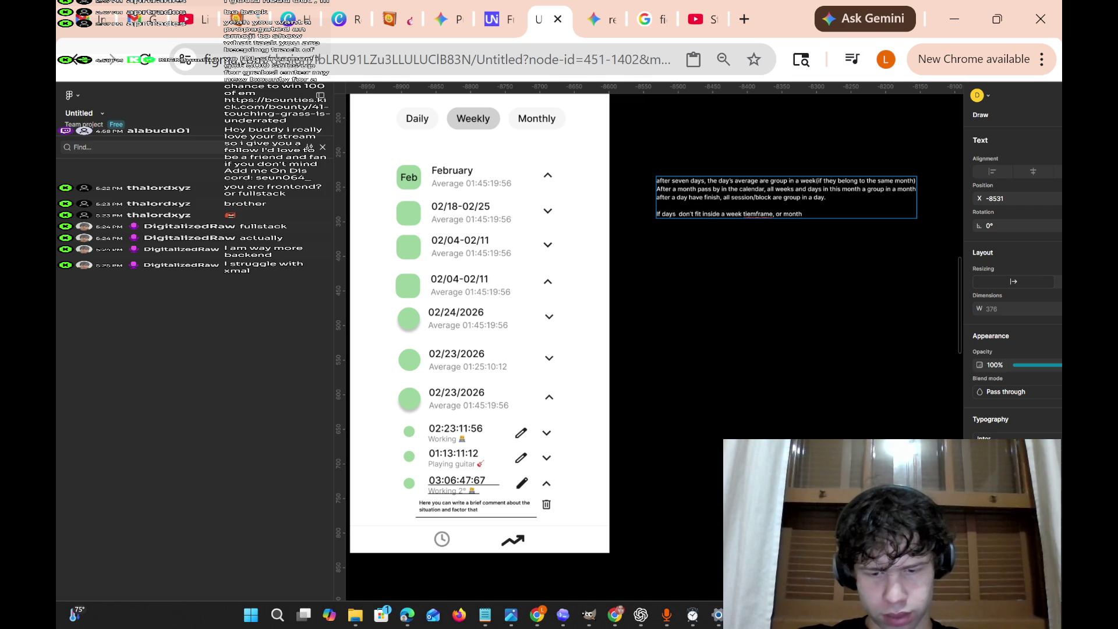
{"action": "type", "text": ". it"}
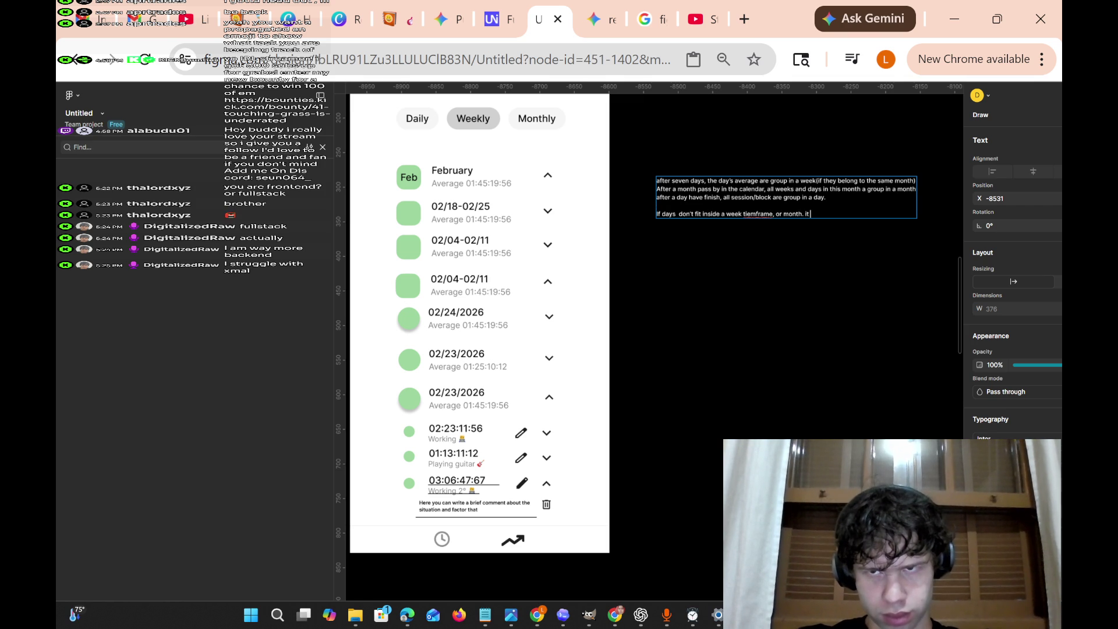
{"action": "type", "text": " isn't"}
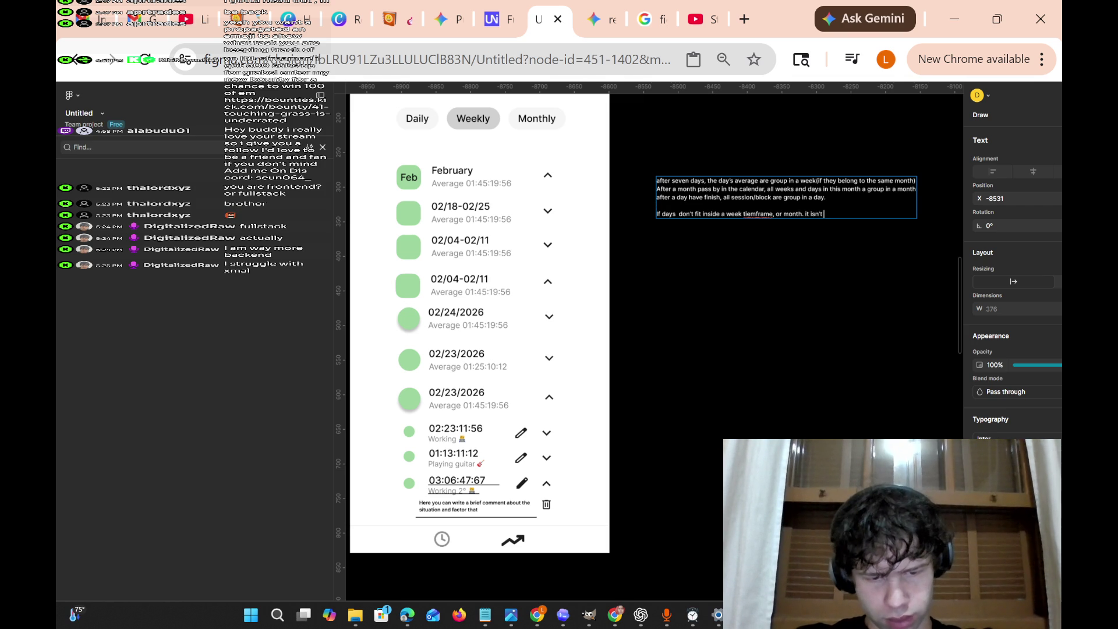
{"action": "type", "text": " gourp"}
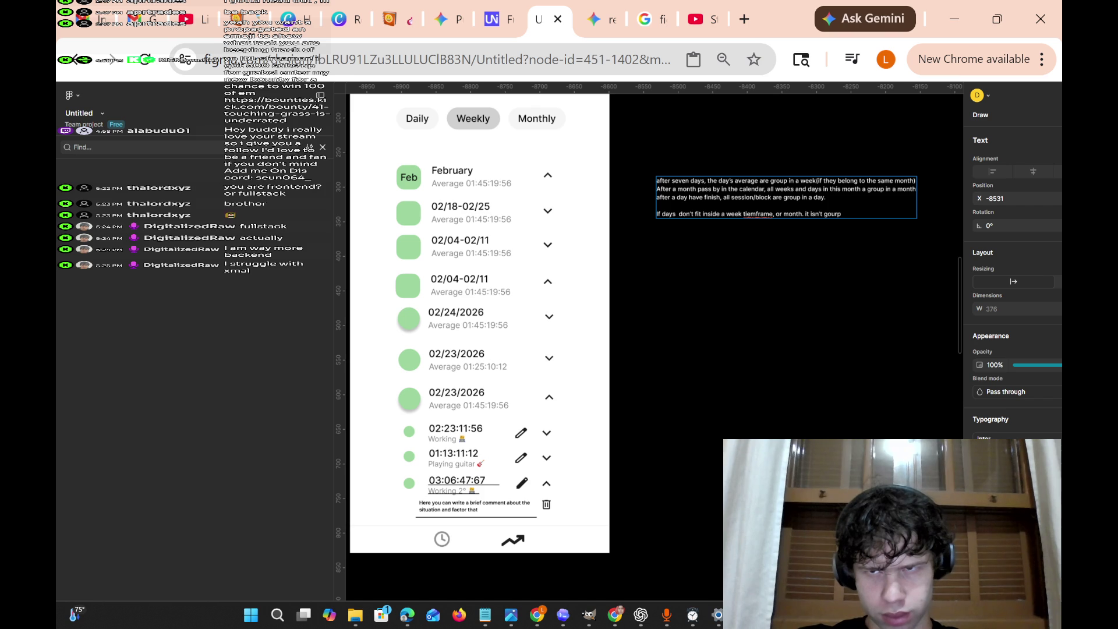
{"action": "type", "text": "ed o"}
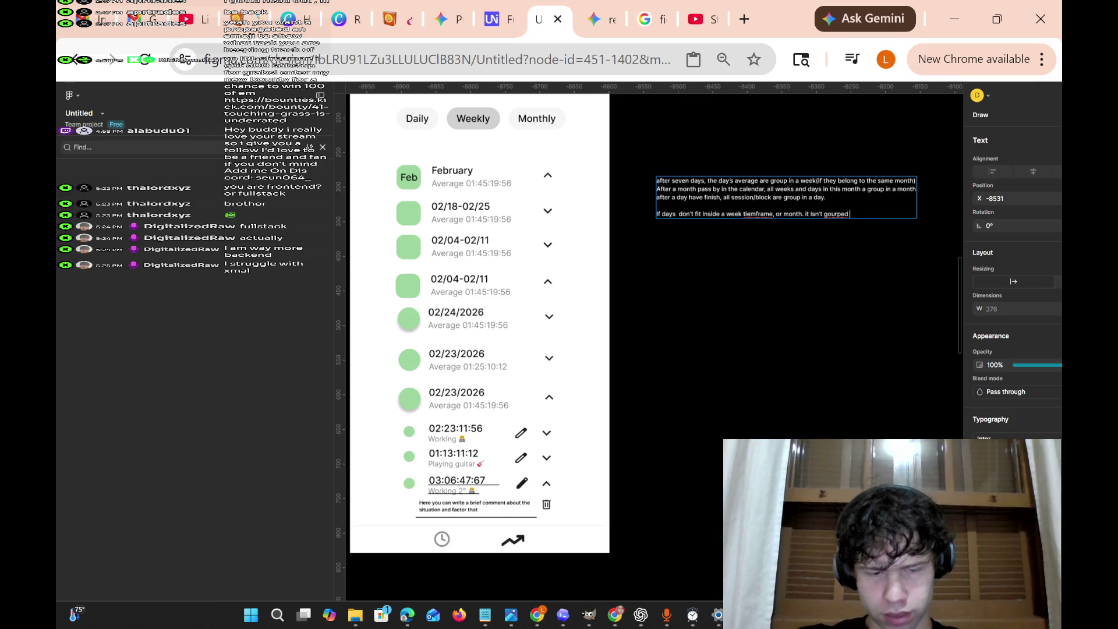
{"action": "type", "text": "l"}
Start the next rule: 'If a days is inside a month but don't fit on a seven day weekly period'.
{"action": "key", "text": "Return"}
{"action": "key", "text": "Return"}
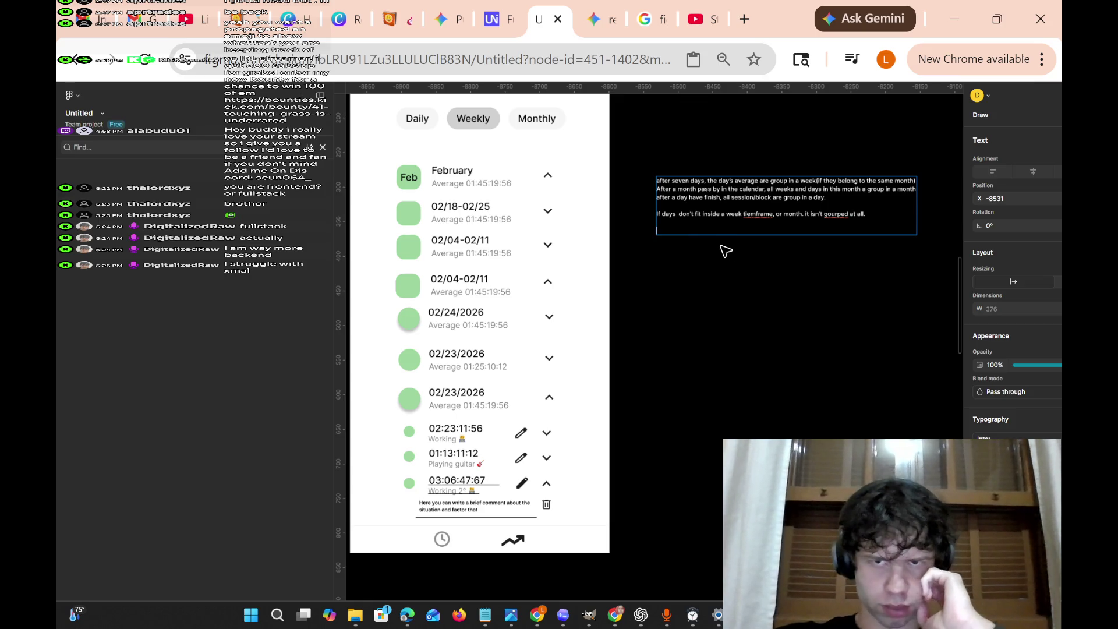
{"action": "key", "text": "BackSpace"}
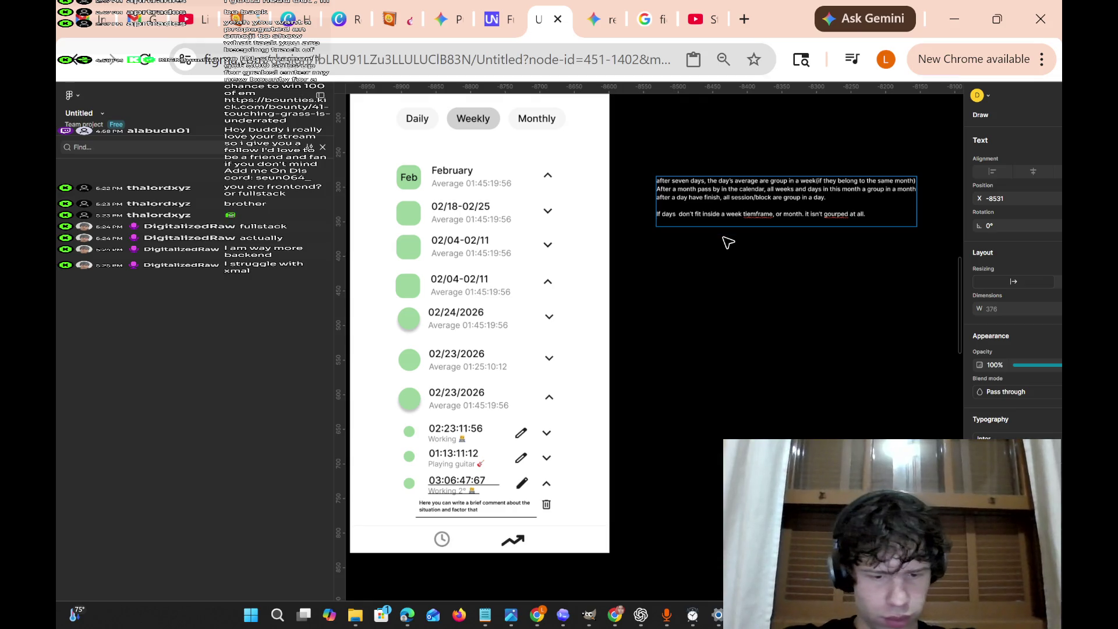
{"action": "type", "text": "If a days fit"}
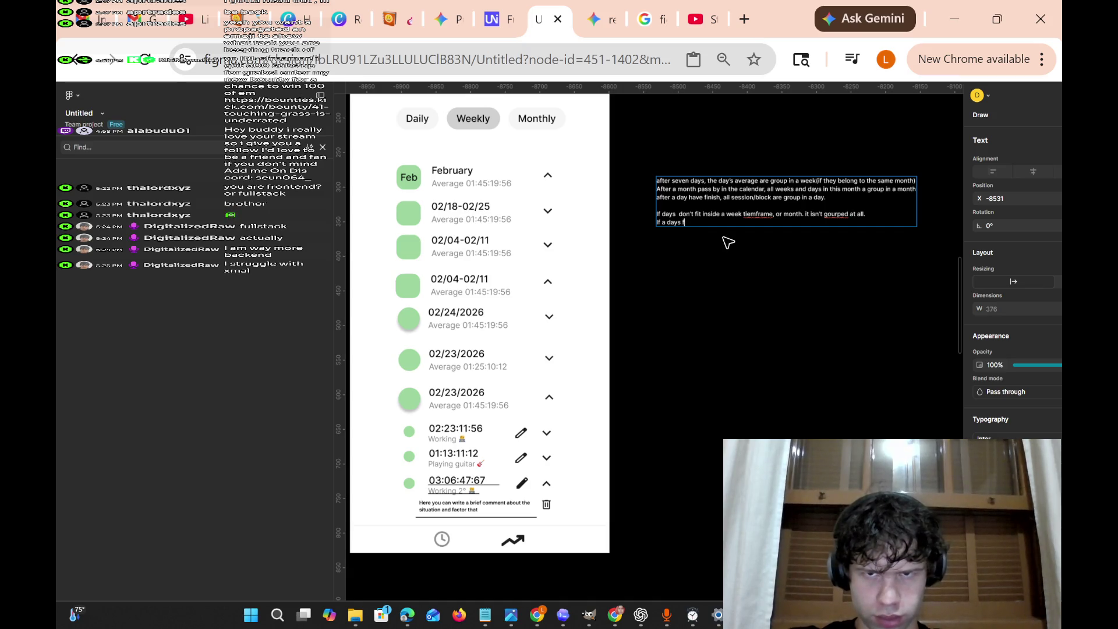
{"action": "type", "text": " is insid"}
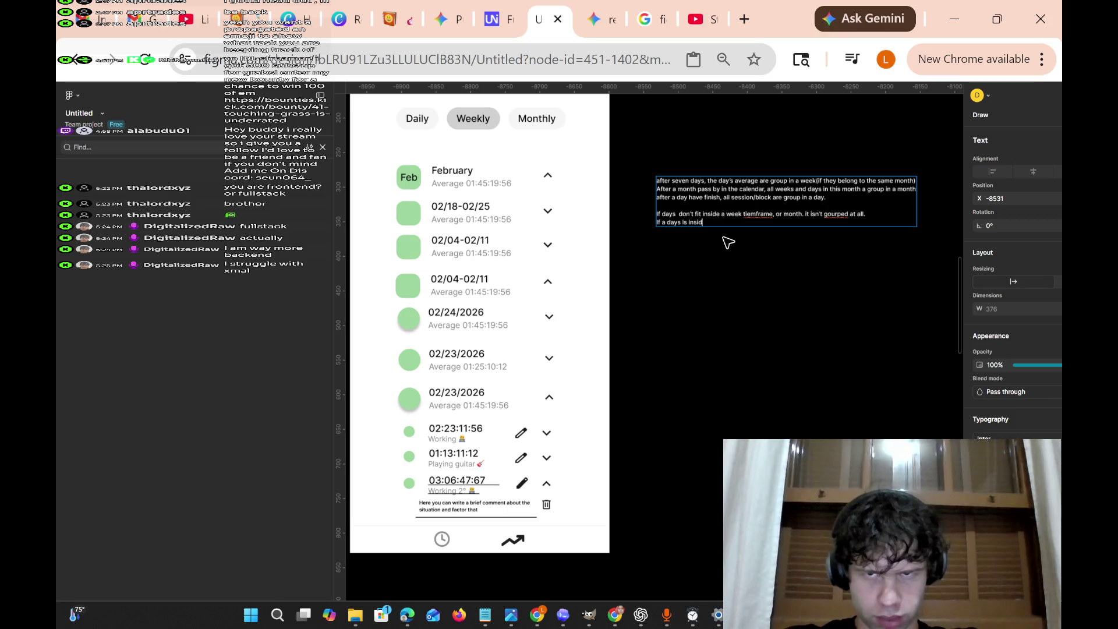
{"action": "type", "text": "e a"}
{"action": "type", "text": " a"}
{"action": "type", "text": " mo"}
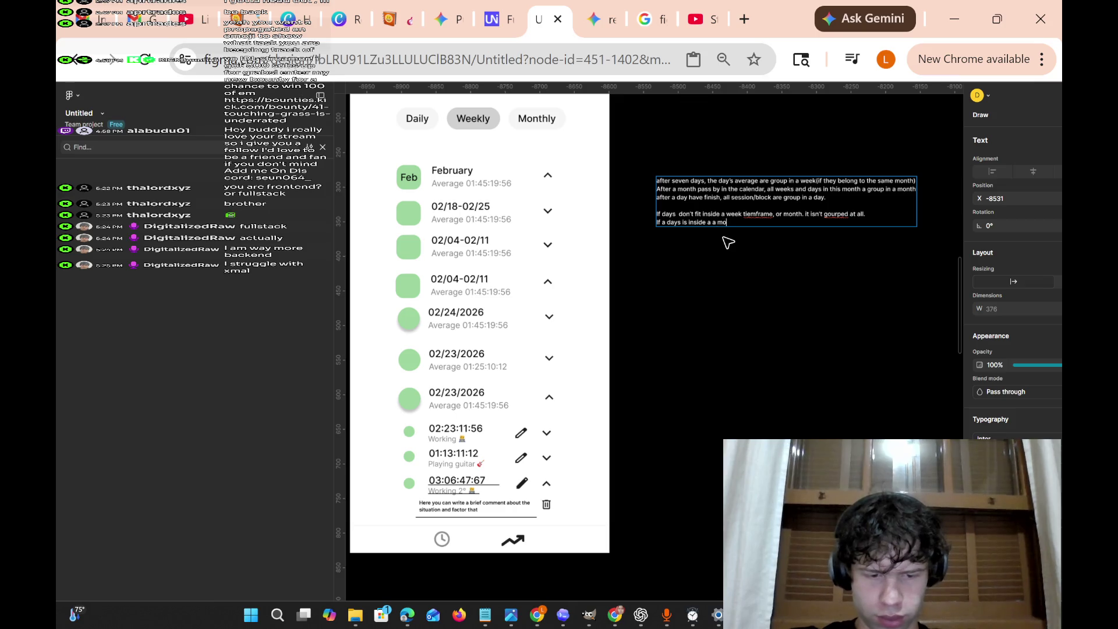
{"action": "type", "text": "nth but don't"}
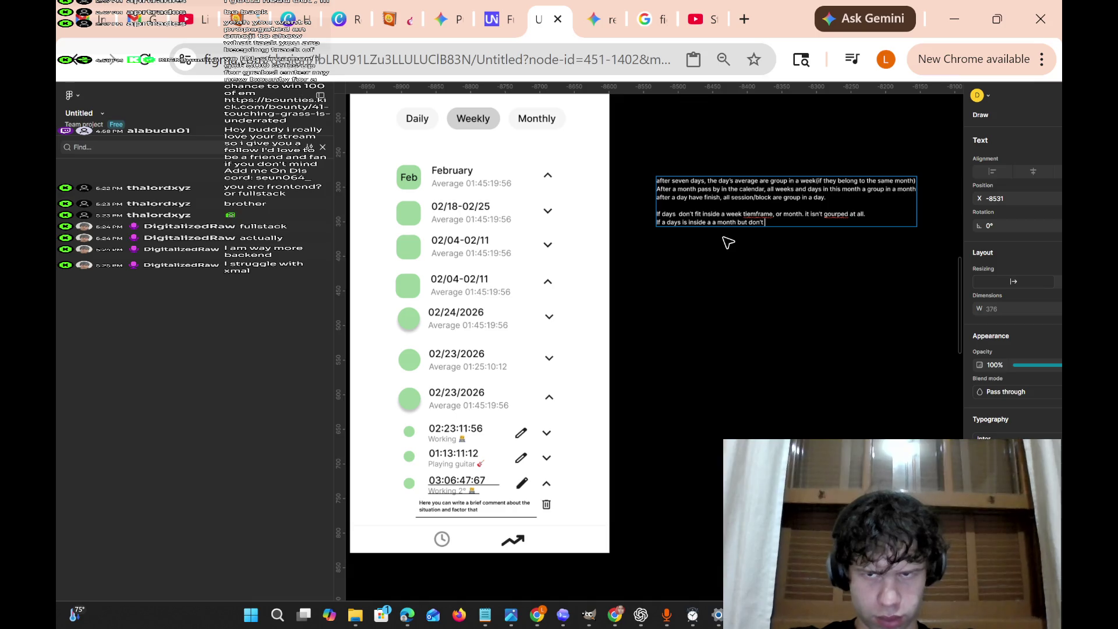
{"action": "type", "text": " fit on"}
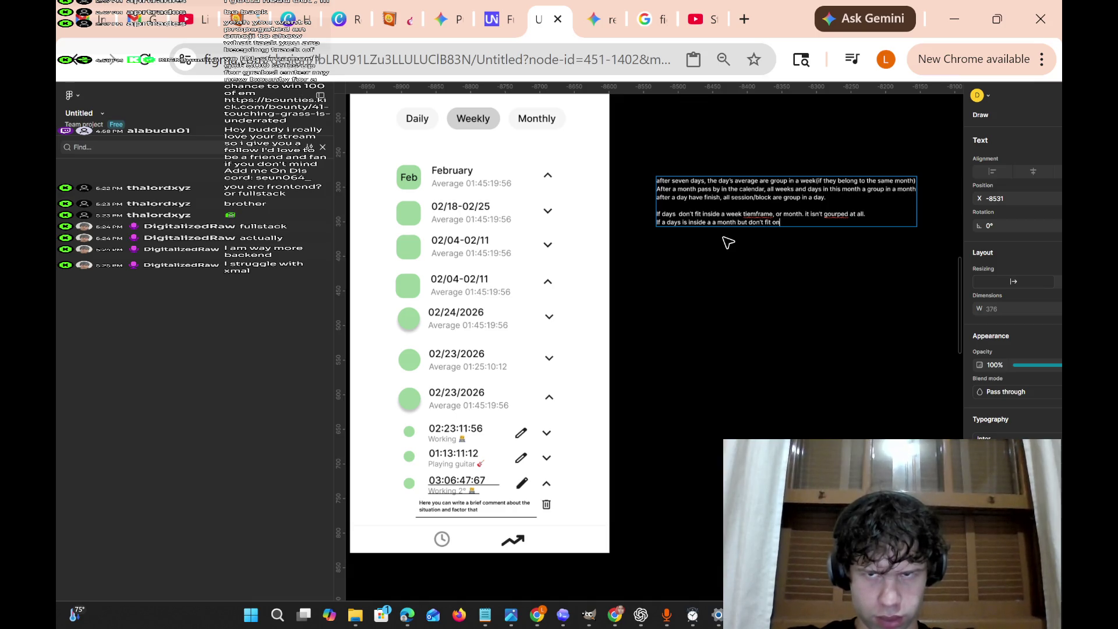
{"action": "type", "text": " ase"}
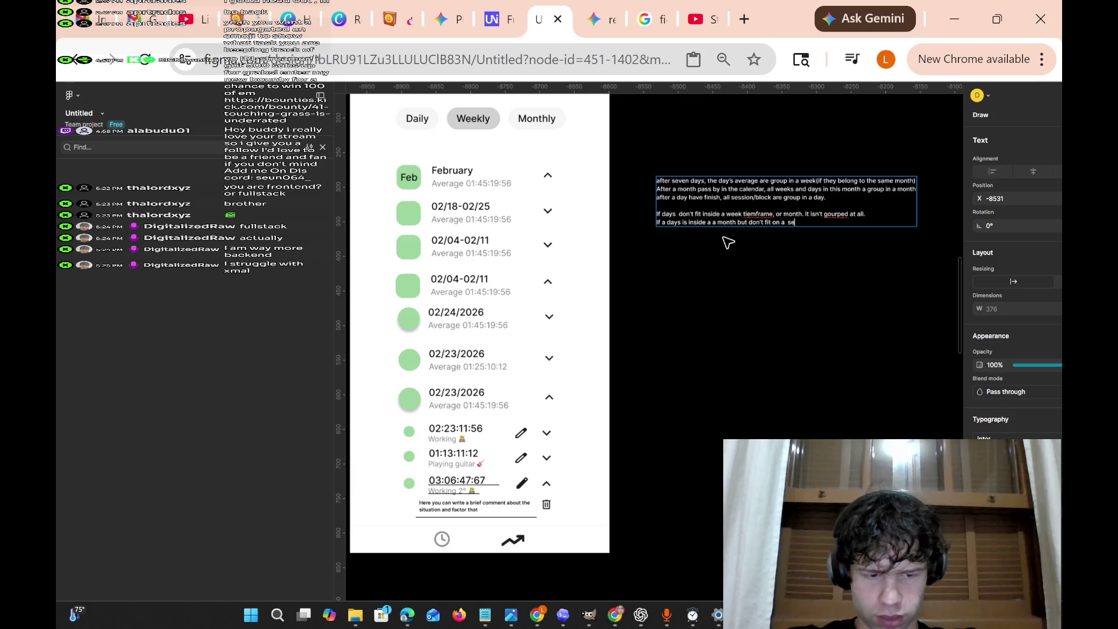
{"action": "type", "text": "ven day"}
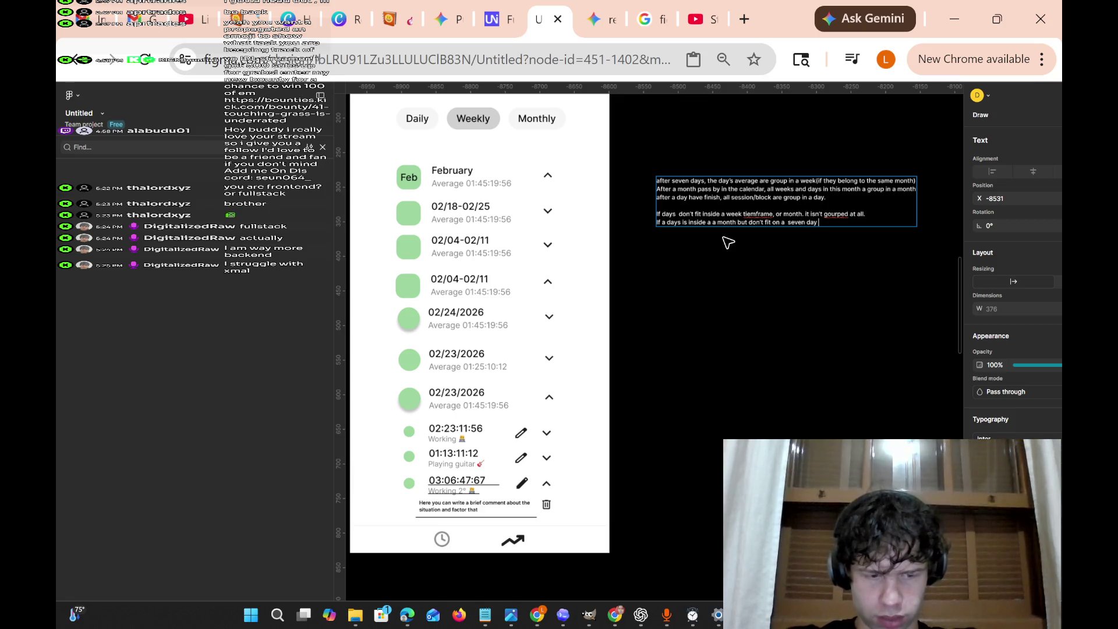
{"action": "type", "text": " weekly period, it s"}
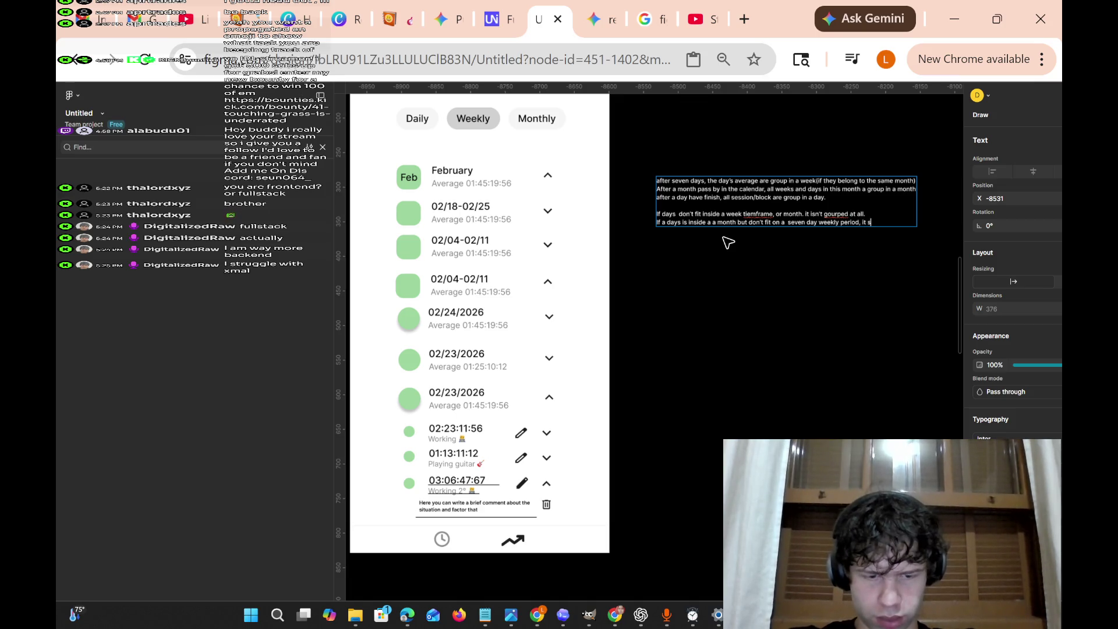
{"action": "type", "text": "  is"}
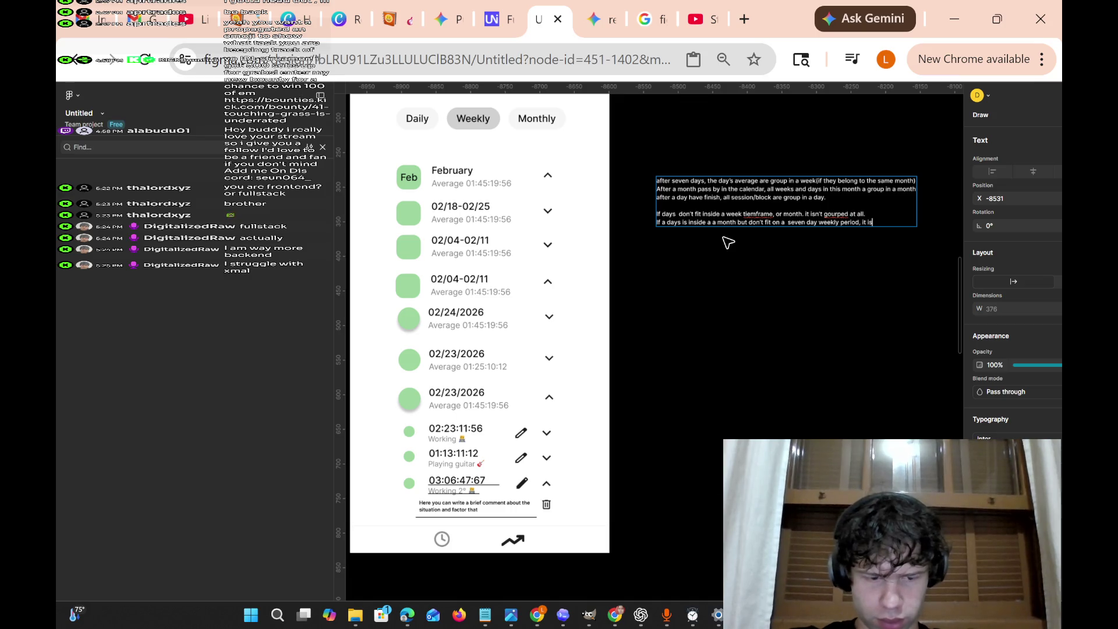
{"action": "type", "text": " grouped a"}
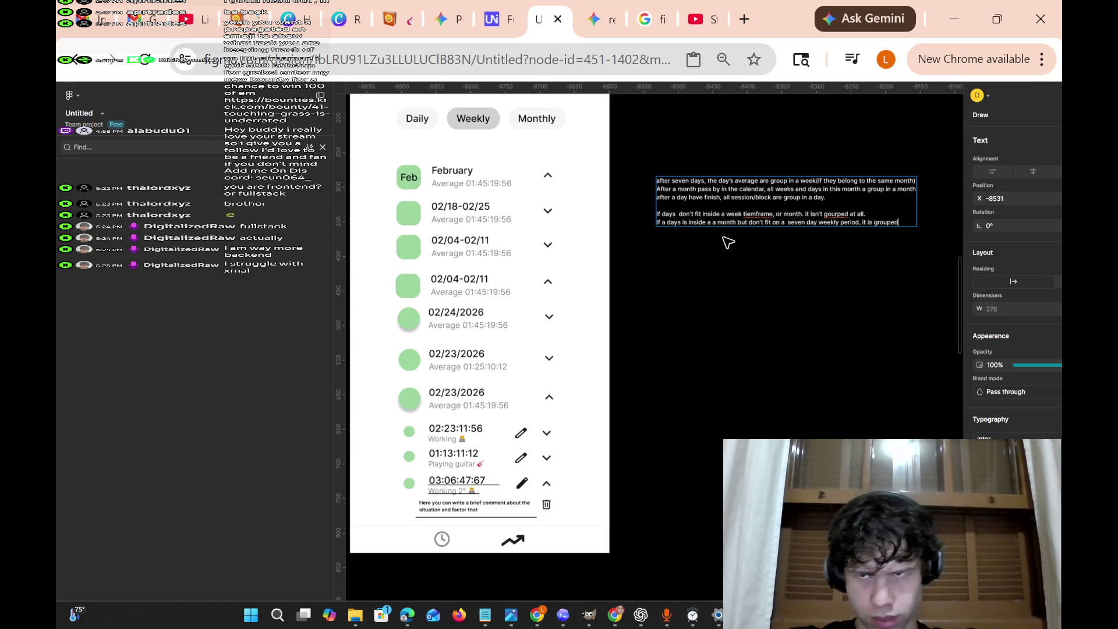
Rewrite the line's ending to 'seven day weekly period, it is grouped as'.
{"action": "key", "text": "ctrl+BackSpace"}
{"action": "key", "text": "ctrl+BackSpace"}
{"action": "key", "text": "ctrl+BackSpace"}
{"action": "type", "text": "day week"}
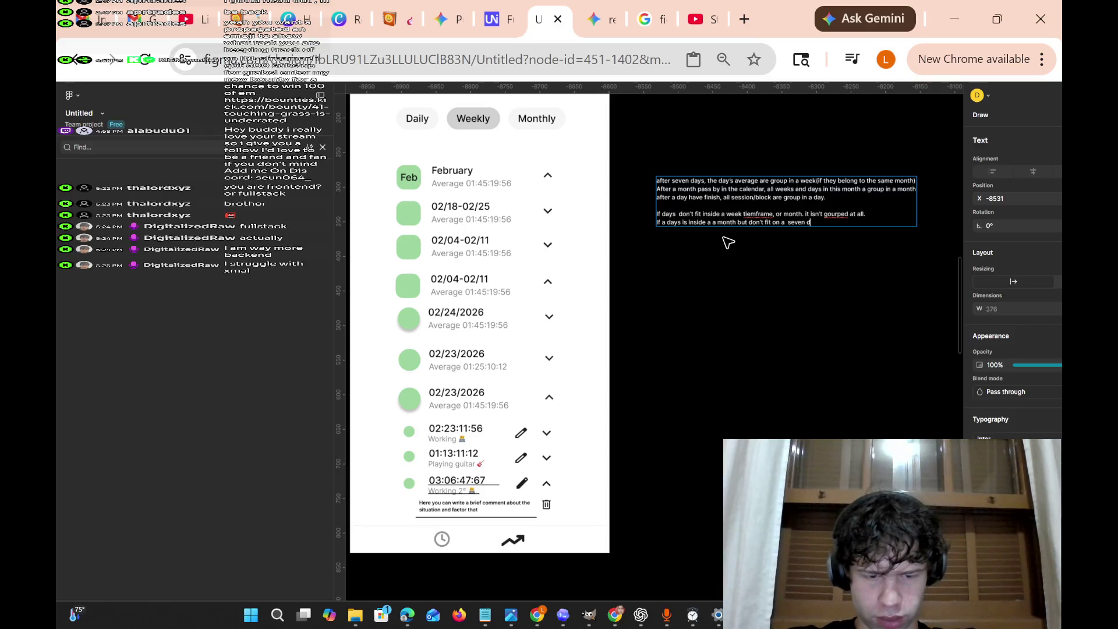
{"action": "type", "text": "ly period, it"}
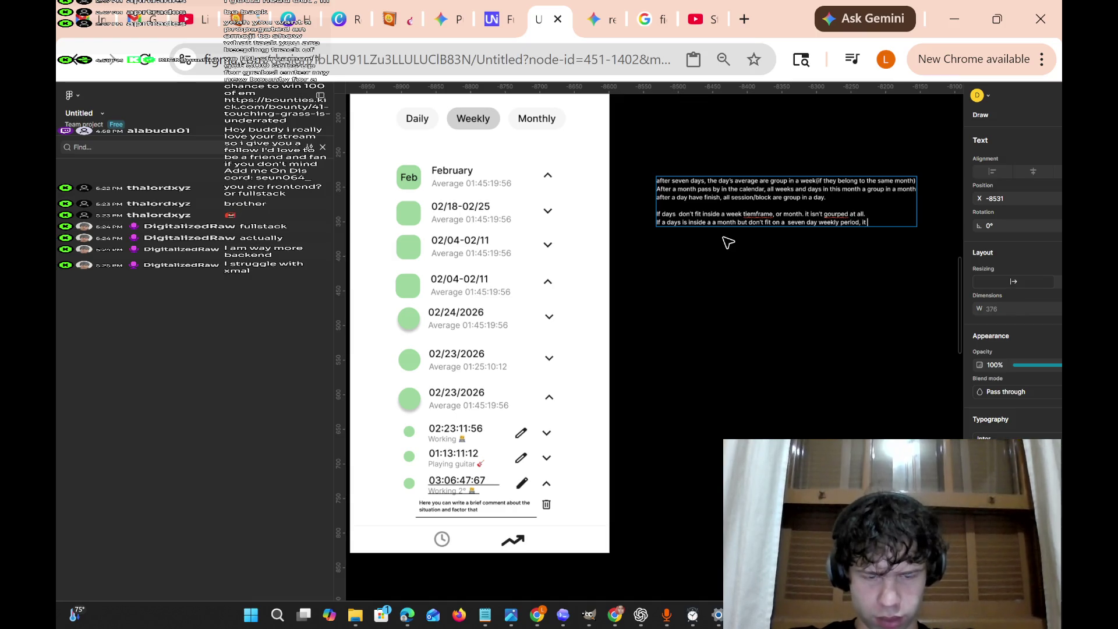
{"action": "type", "text": "is"}
{"action": "type", "text": " grouped a"}
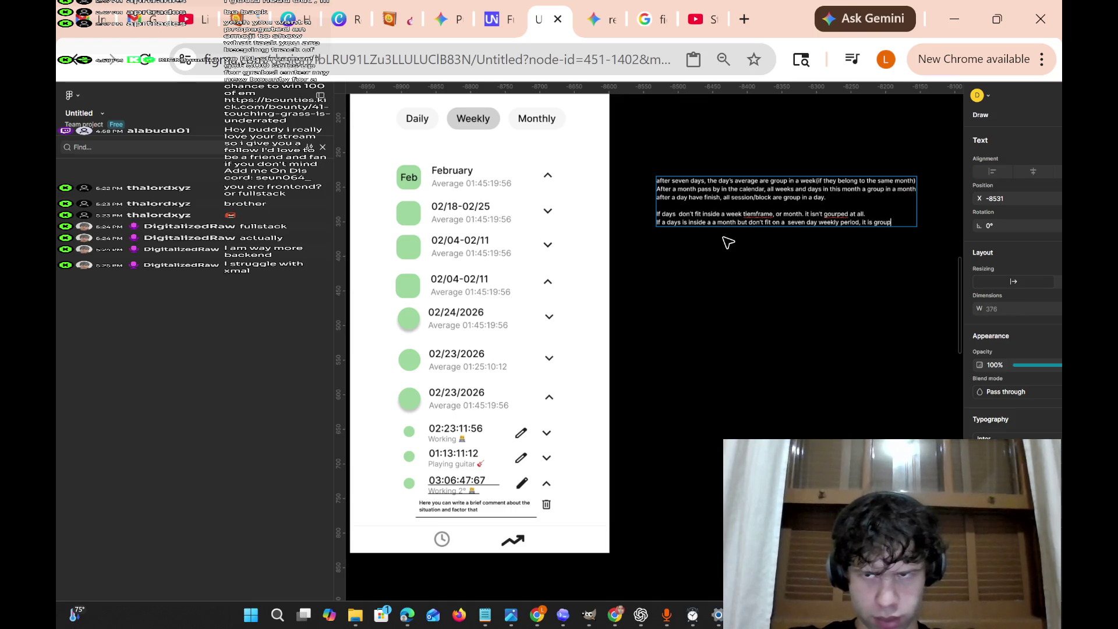
{"action": "key", "text": "ctrl+BackSpace"}
{"action": "key", "text": "ctrl+BackSpace"}
{"action": "key", "text": "ctrl+BackSpace"}
{"action": "type", "text": "day week"}
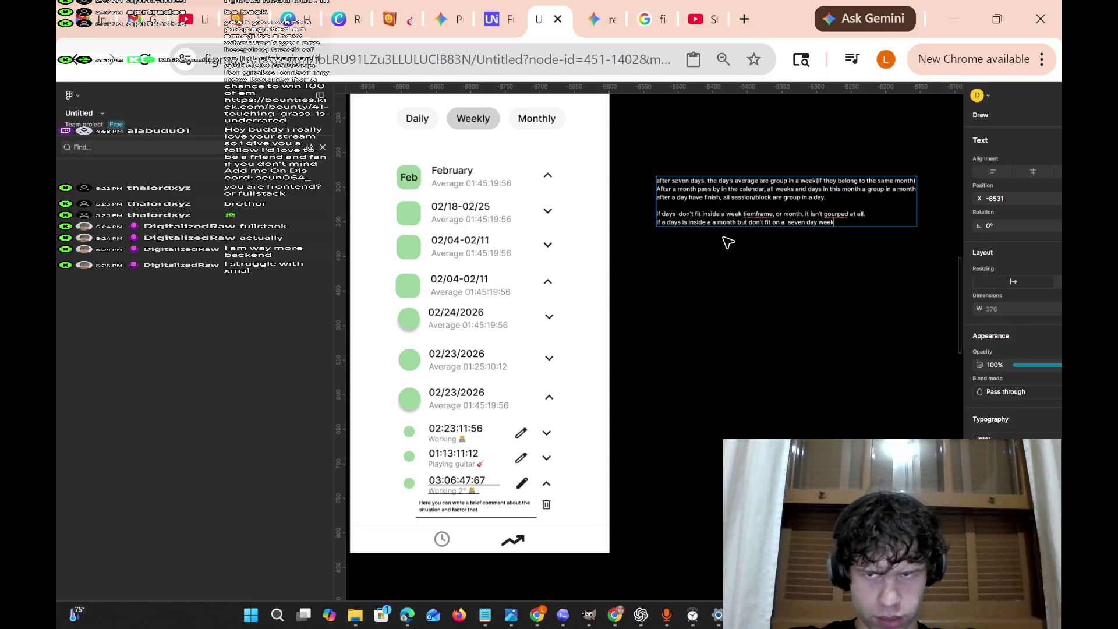
{"action": "type", "text": "ly period"}
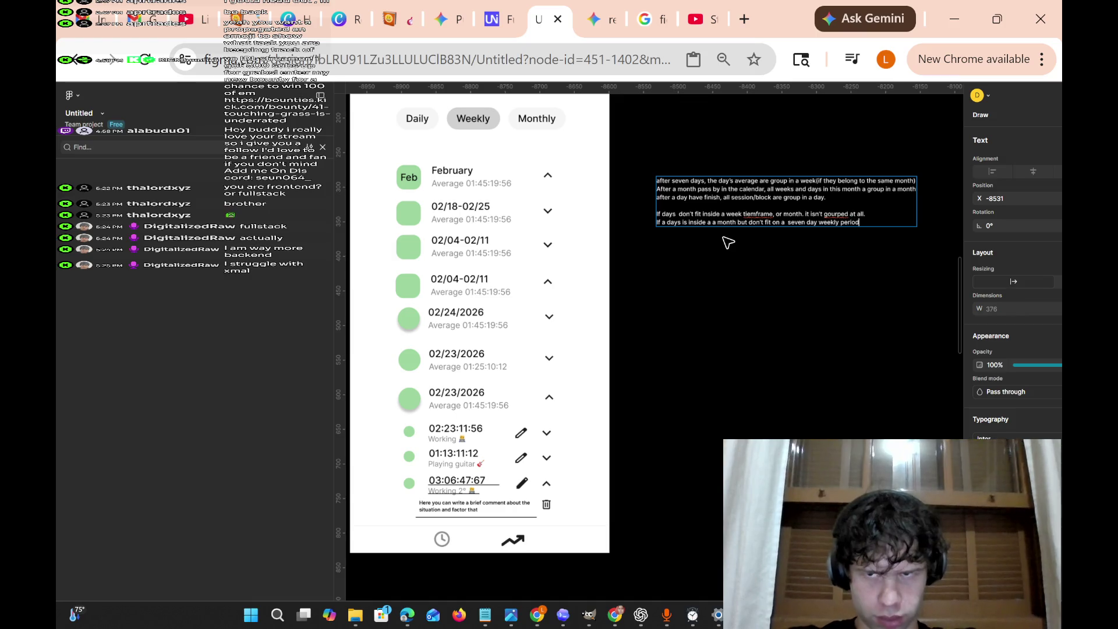
{"action": "type", "text": ", it s"}
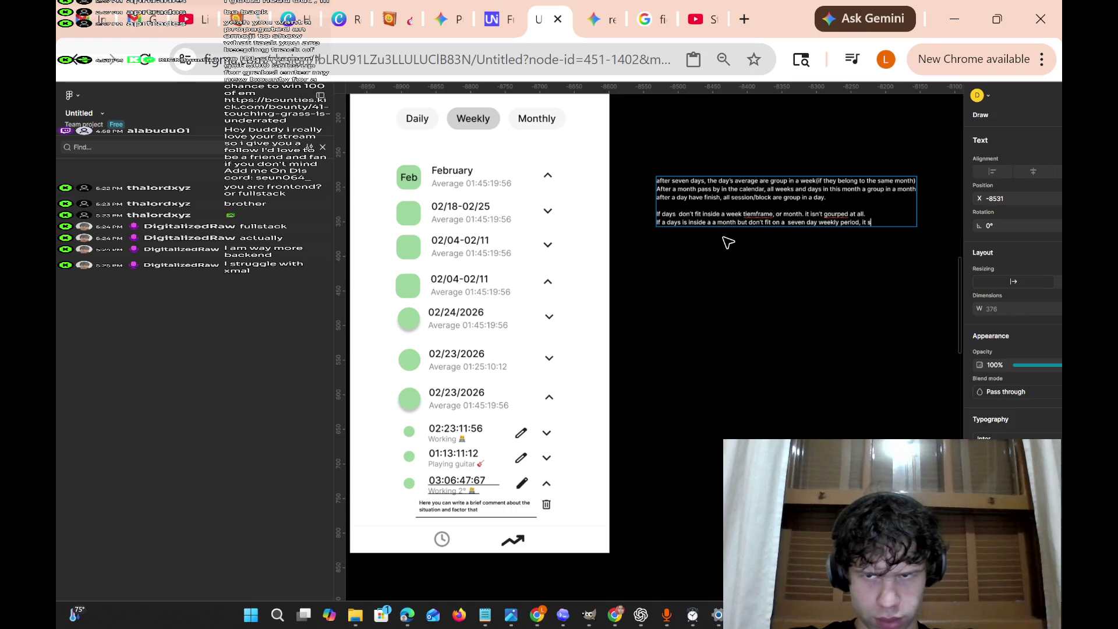
{"action": "key", "text": "BackSpace"}
{"action": "key", "text": "BackSpace"}
{"action": "type", "text": " is"}
{"action": "type", "text": " grou"}
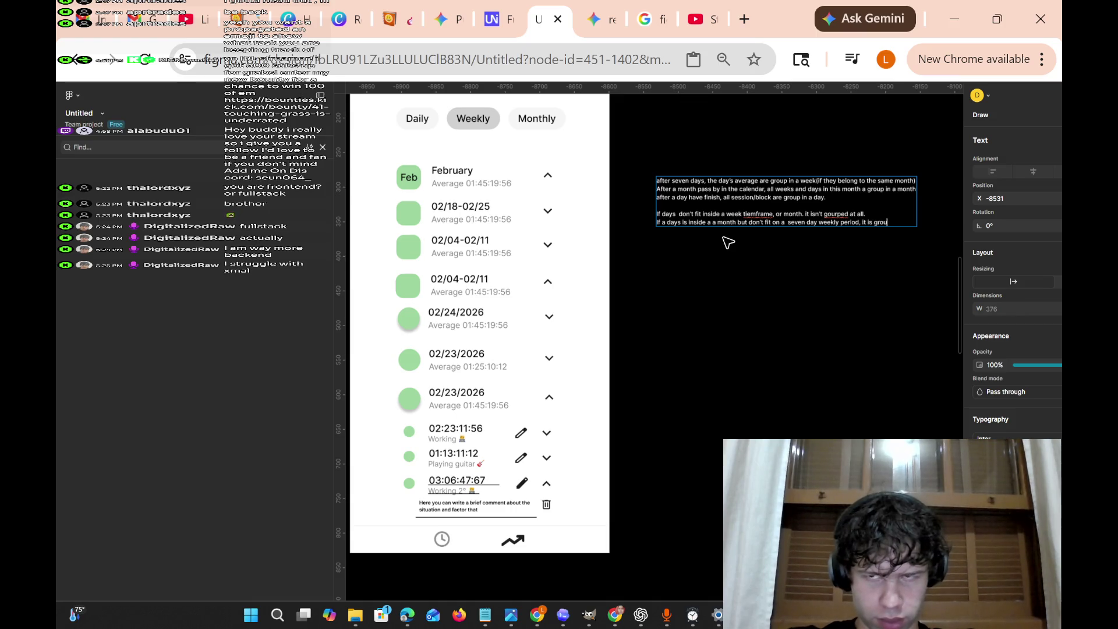
{"action": "type", "text": "ped as"}
End with 'inside the same month, but not at any week.' and add the month-calendar rule.
{"action": "key", "text": "BackSpace"}
{"action": "key", "text": "BackSpace"}
{"action": "type", "text": "inside the same month, but not at any week."}
{"action": "key", "text": "Return"}
{"action": "key", "text": "Return"}
{"action": "type", "text": "To be grouped on a month it needs to be inside the month calendar's days."}
{"action": "key", "text": "Return"}
{"action": "key", "text": "Return"}
Add the week rule requiring days inside a 'seven days weekly period'.
{"action": "type", "text": "To"}
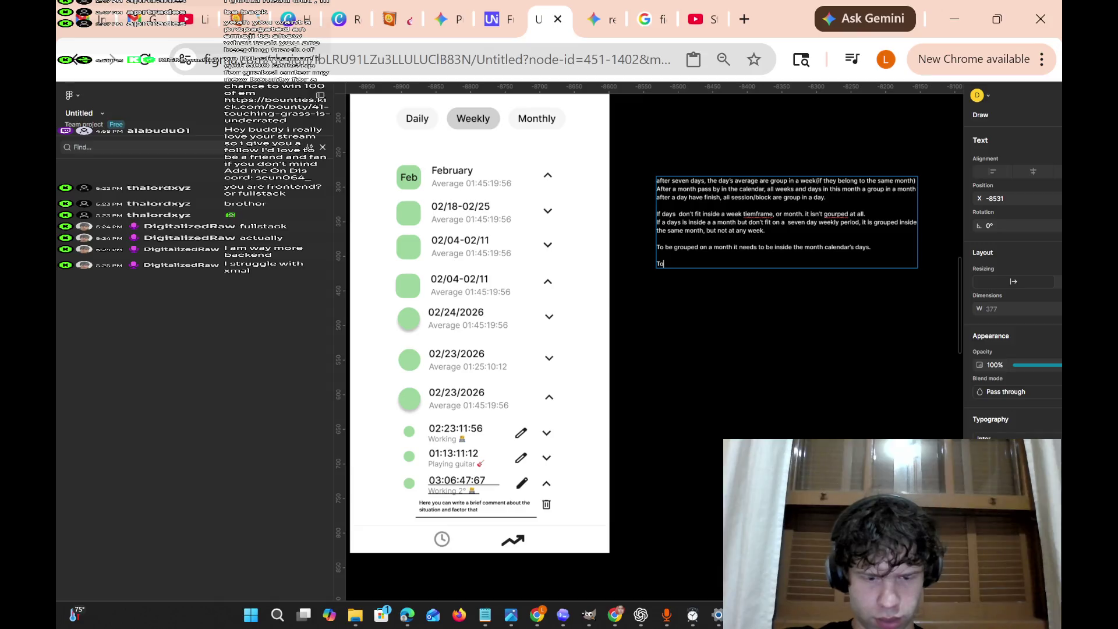
{"action": "type", "text": " be"}
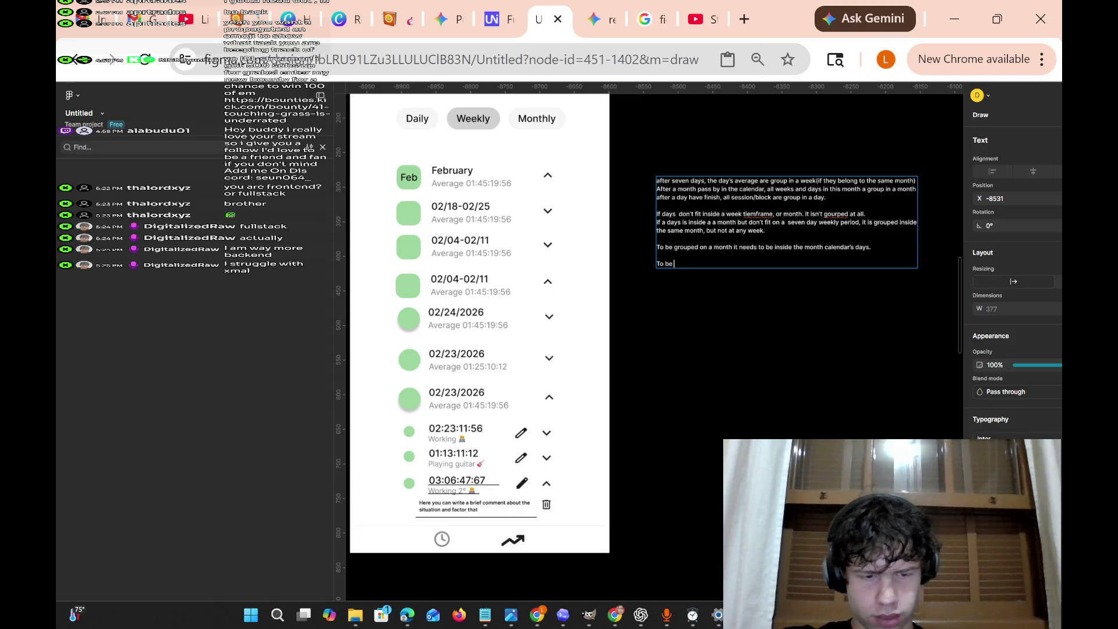
{"action": "type", "text": "ouped"}
{"action": "type", "text": " o"}
{"action": "type", "text": "n a"}
{"action": "type", "text": " week"}
{"action": "type", "text": " it need"}
{"action": "type", "text": "s to"}
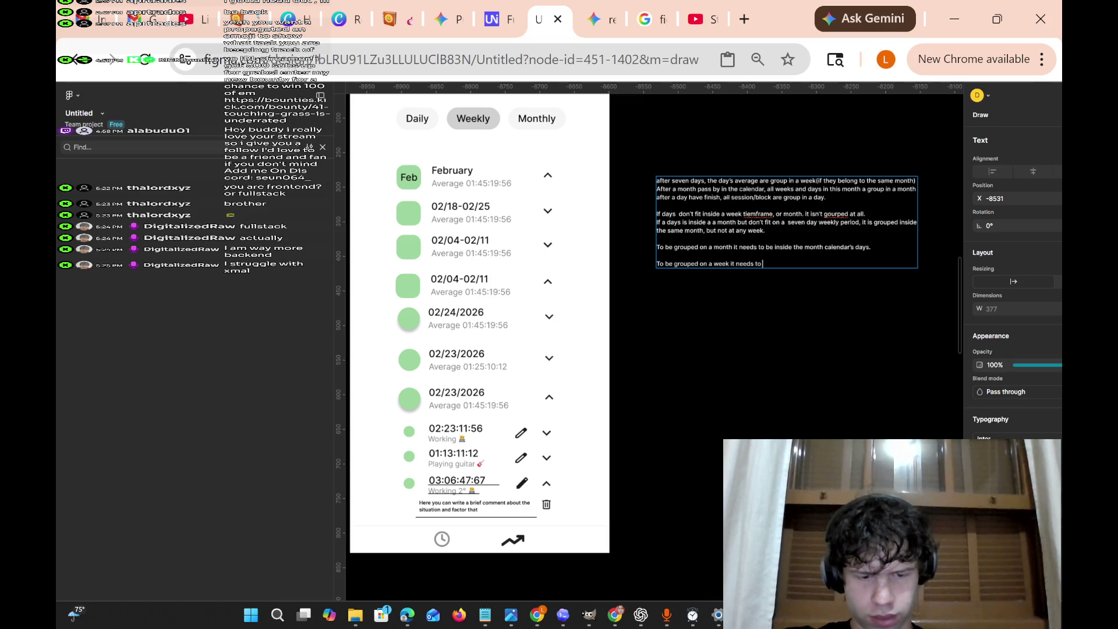
{"action": "type", "text": " be inside the"}
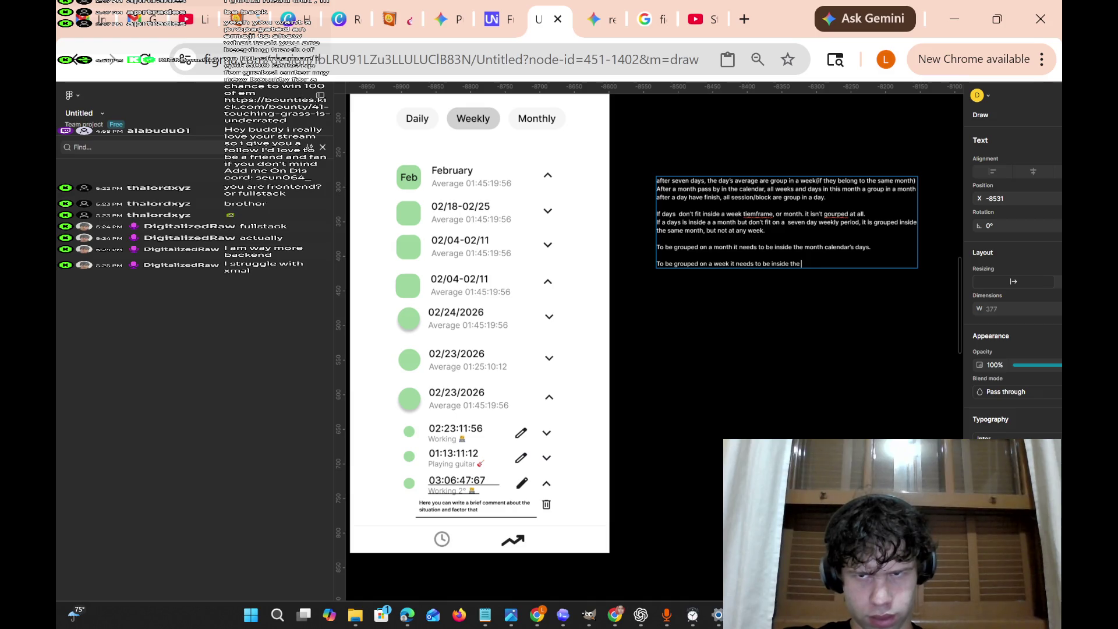
{"action": "type", "text": " mwe"}
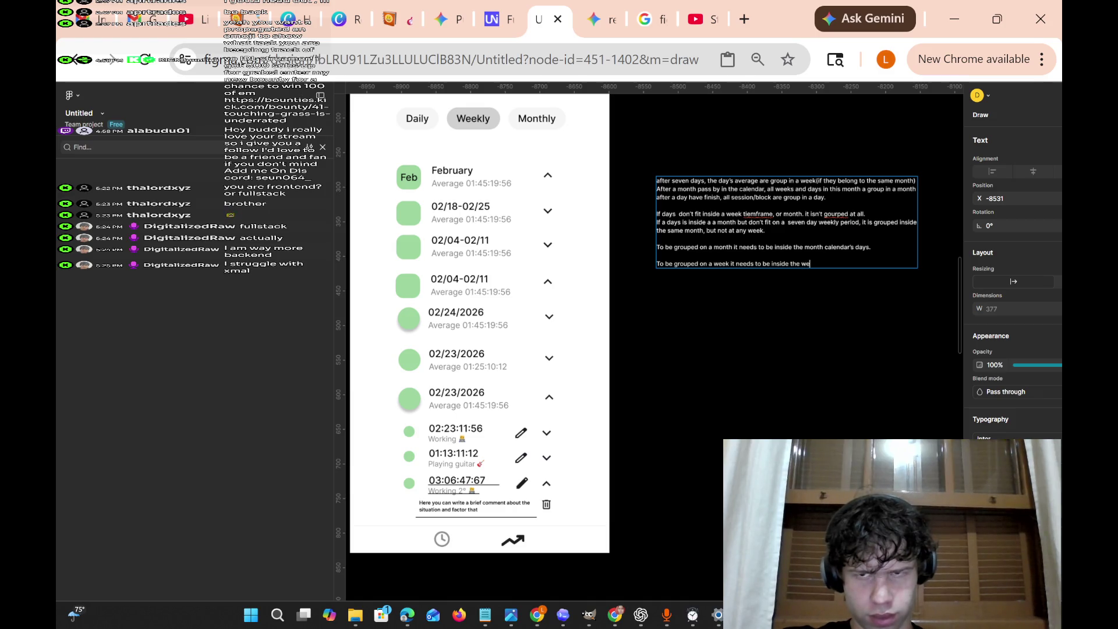
{"action": "type", "text": "alendar's"}
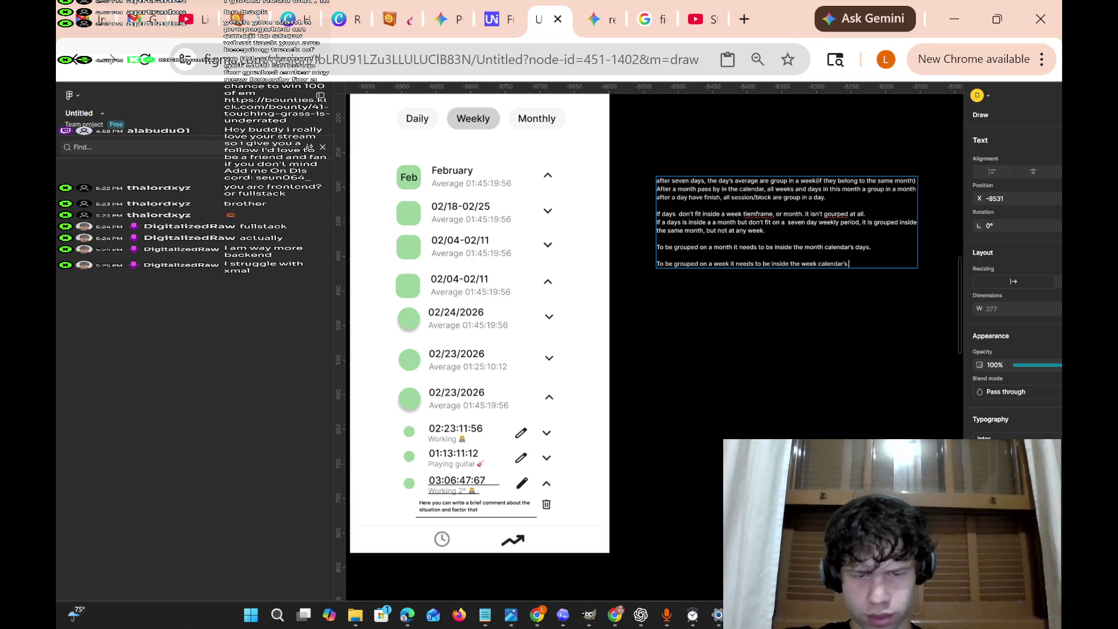
{"action": "key", "text": "BackSpace"}
{"action": "key", "text": "BackSpace"}
{"action": "key", "text": "BackSpace"}
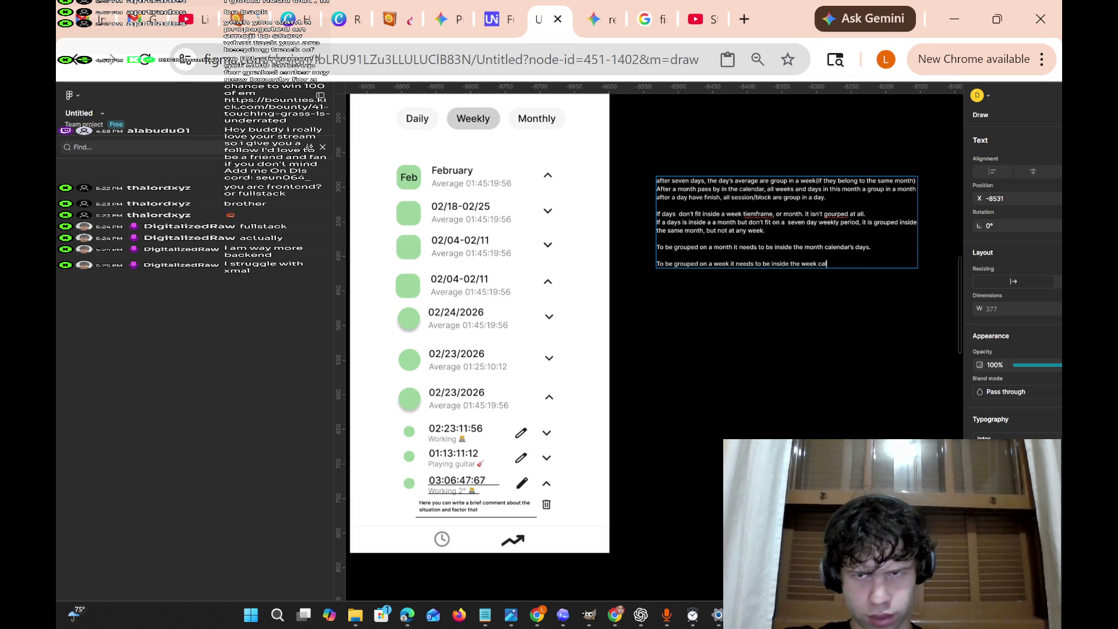
{"action": "key", "text": "BackSpace"}
{"action": "key", "text": "BackSpace"}
{"action": "key", "text": "BackSpace"}
{"action": "key", "text": "BackSpace"}
{"action": "key", "text": "BackSpace"}
{"action": "key", "text": "BackSpace"}
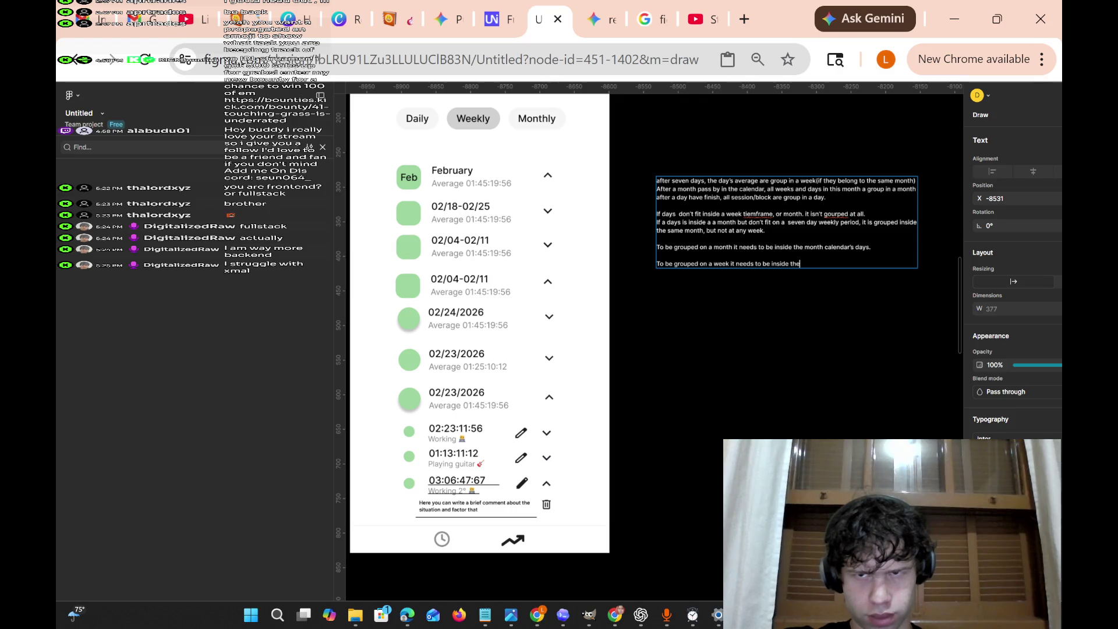
{"action": "type", "text": "aseven days "}
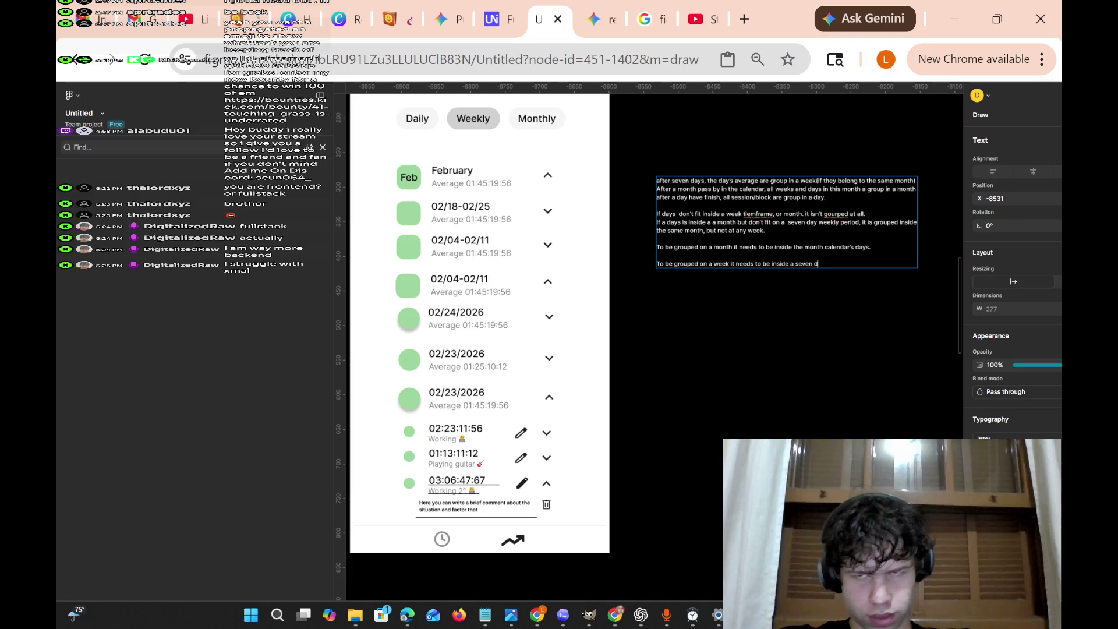
{"action": "type", "text": "we"}
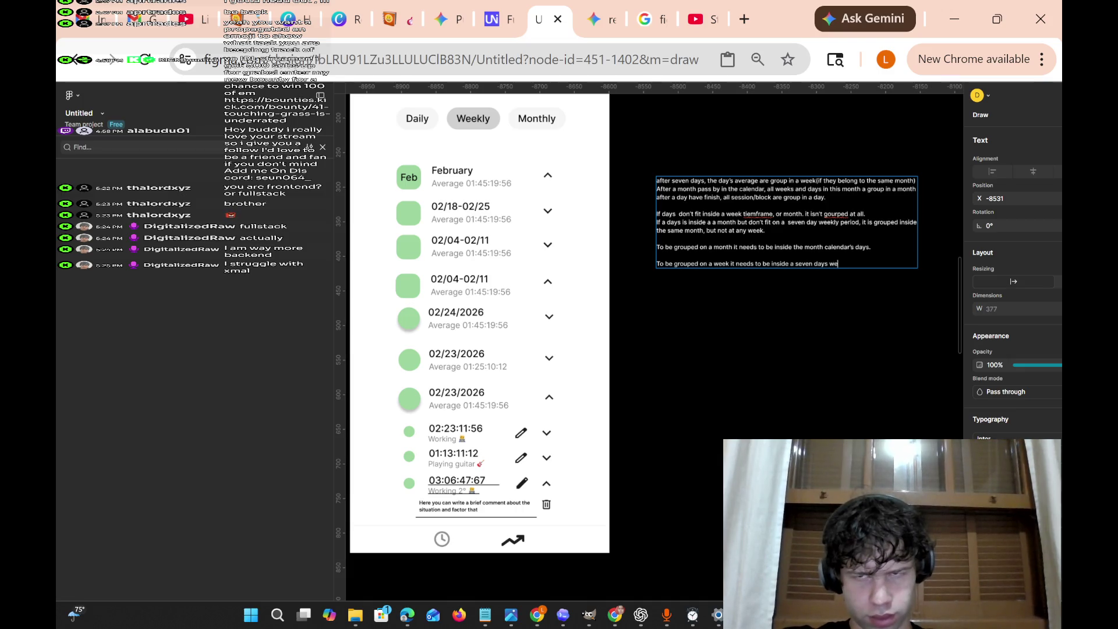
{"action": "type", "text": "ekly period."}
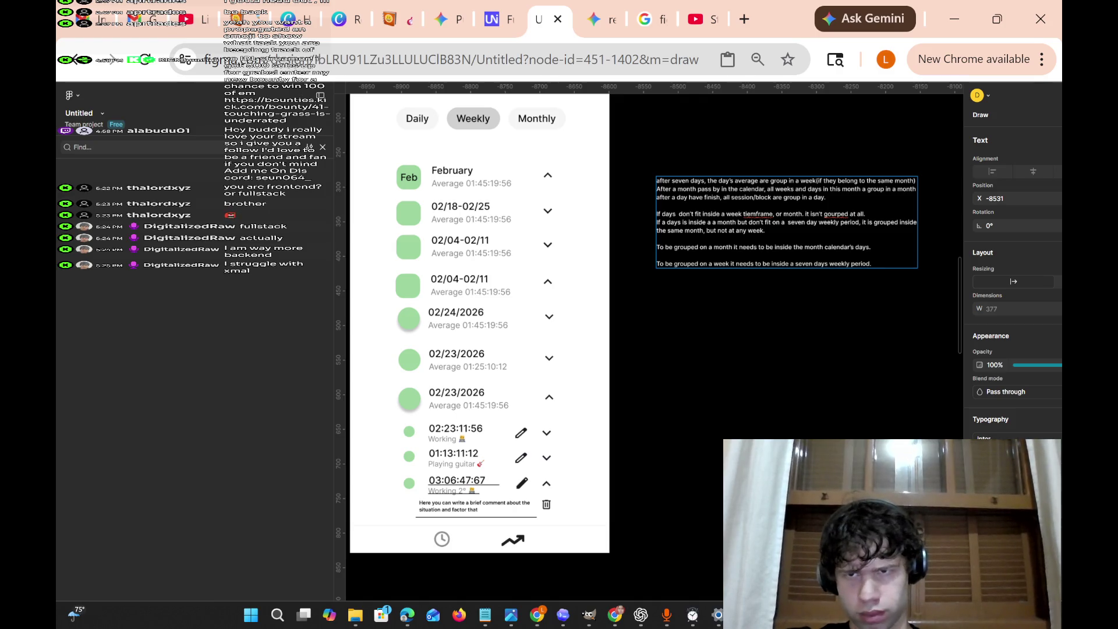
{"action": "scroll", "coordinate": [875, 348], "scroll_direction": "down", "scroll_amount": 3}
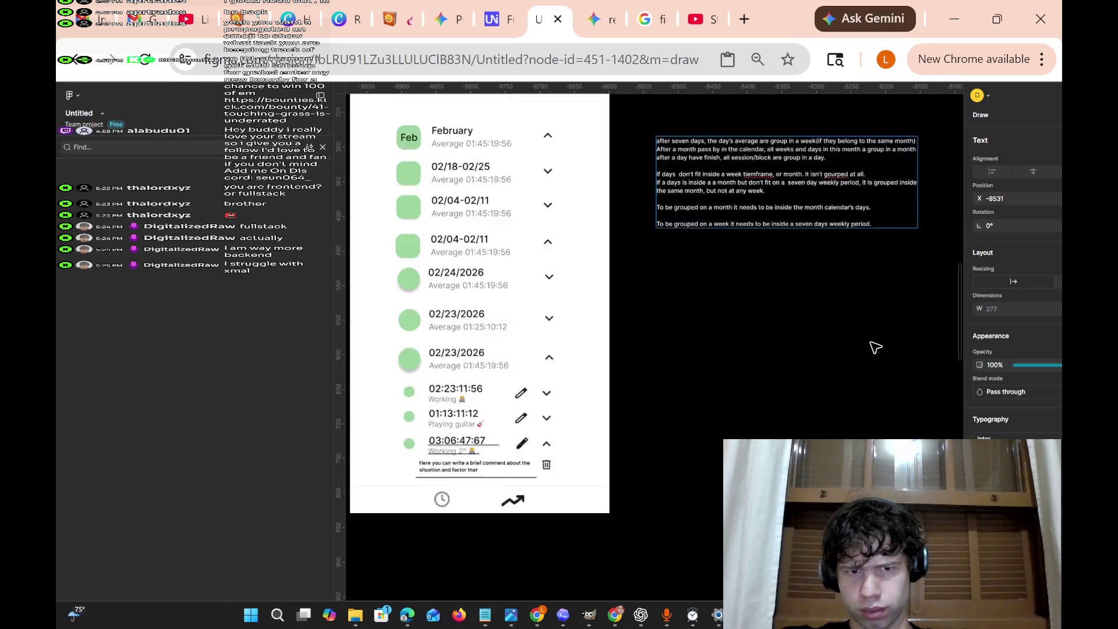
Replace 'weekly period' with ', counting' in the week rule, then switch to OBS Studio.
{"action": "scroll", "coordinate": [875, 348], "scroll_direction": "up", "scroll_amount": 2}
{"action": "scroll", "coordinate": [875, 347], "scroll_direction": "left", "scroll_amount": 1}
{"action": "scroll", "coordinate": [875, 348], "scroll_direction": "right", "scroll_amount": 2}
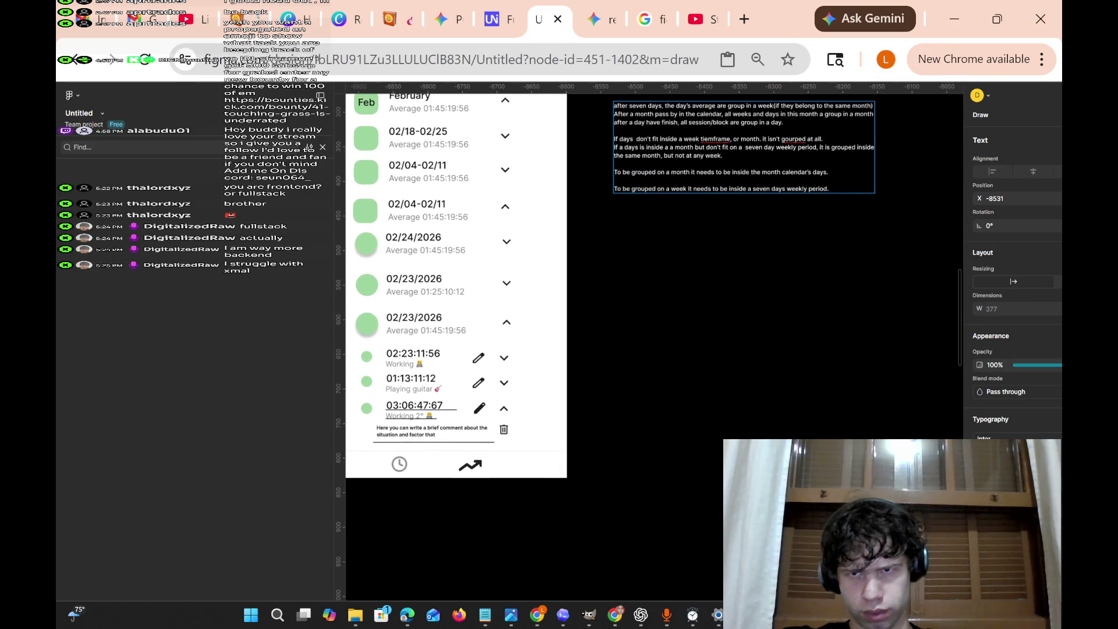
{"action": "key", "text": "BackSpace"}
{"action": "key", "text": "BackSpace"}
{"action": "key", "text": "BackSpace"}
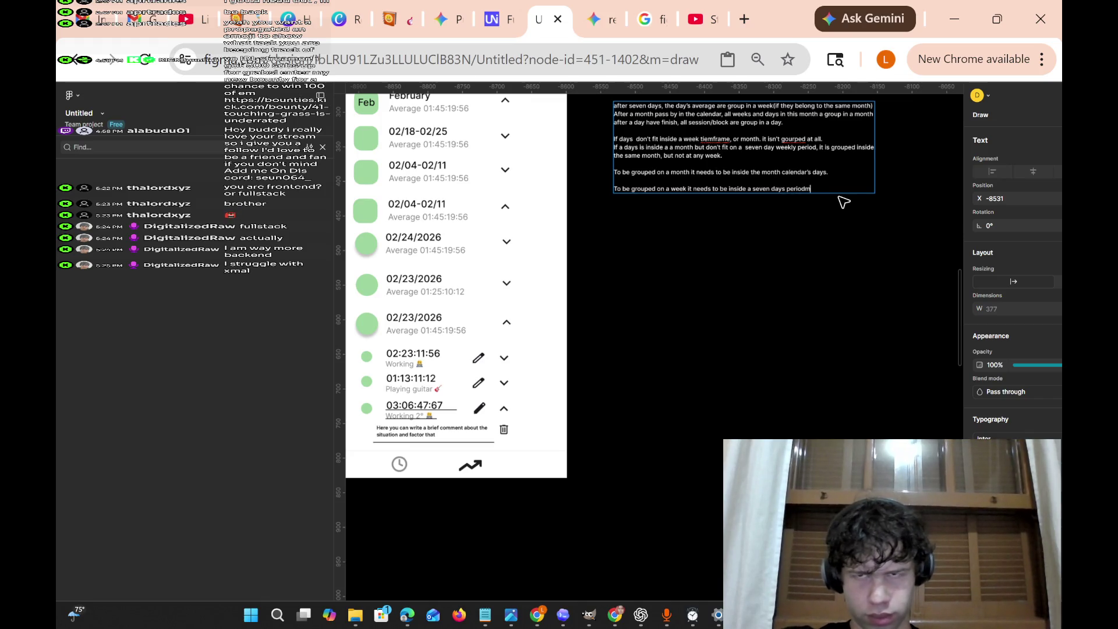
{"action": "type", "text": ", cou"}
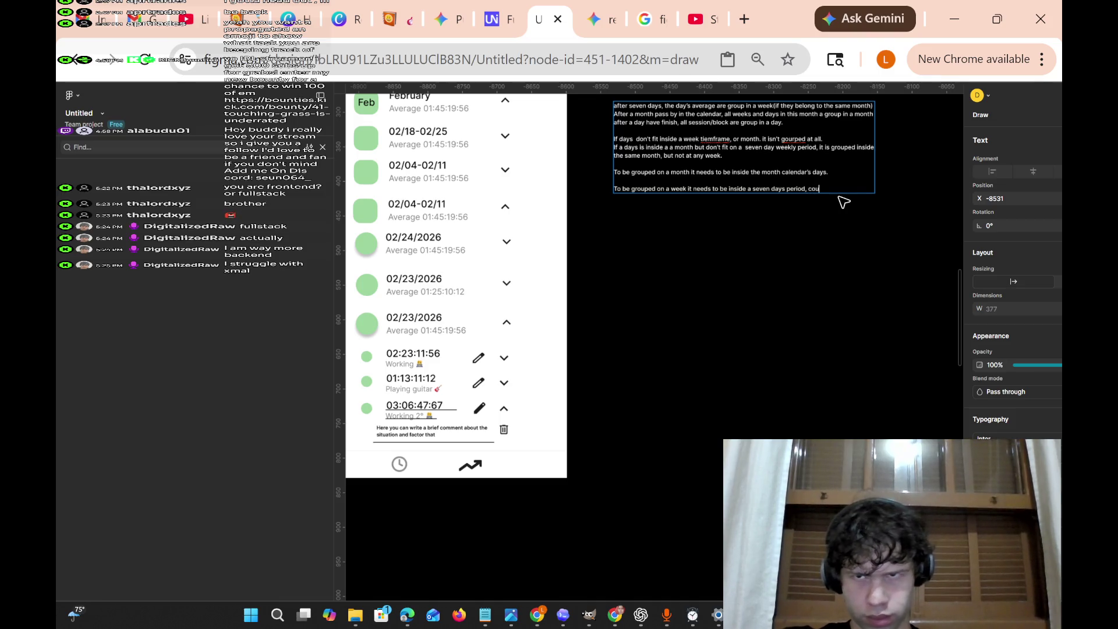
{"action": "type", "text": "nting after day 1"}
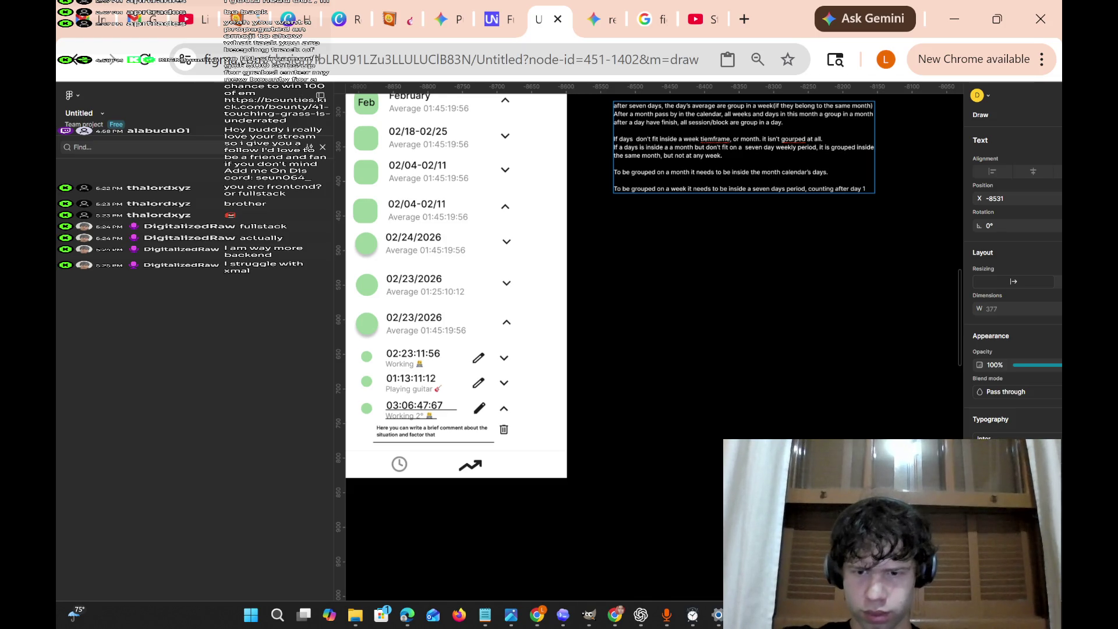
{"action": "key", "text": "alt+Tab"}
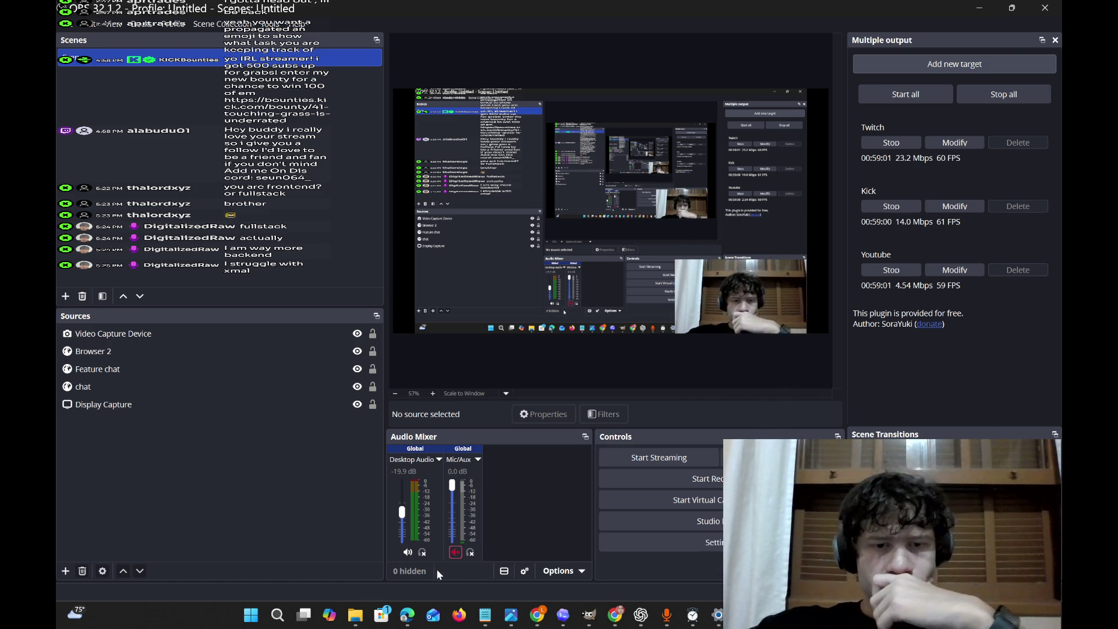
Unmute Mic/Aux and raise Desktop Audio from -19.9 dB to -0.4 dB, then return to Figma.
{"action": "left_click", "coordinate": [454, 553]}
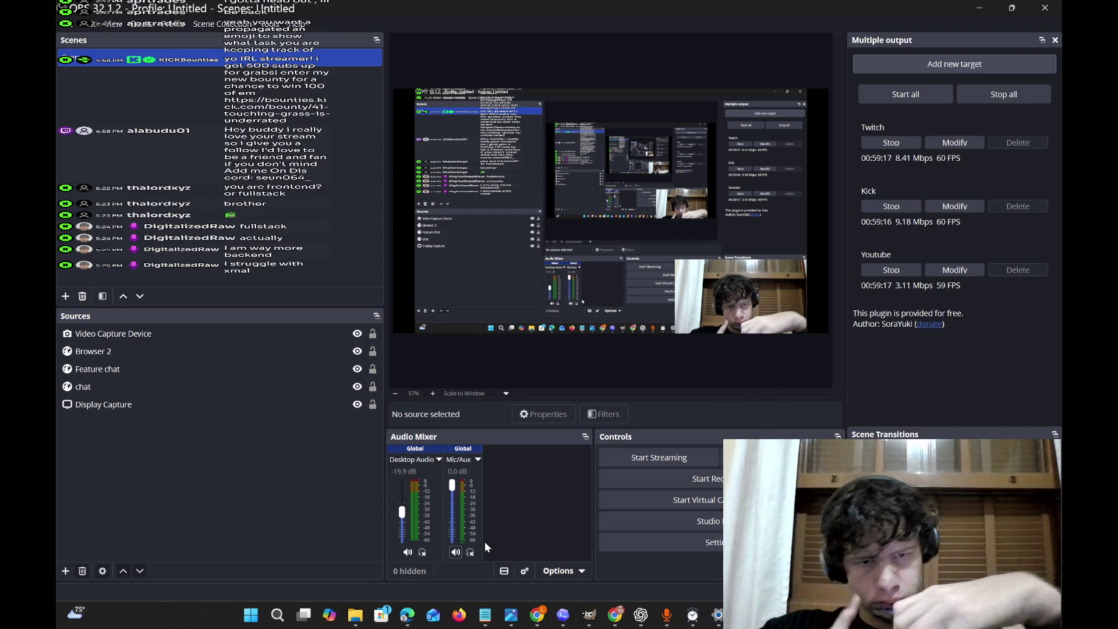
{"action": "left_click_drag", "start_coordinate": [402, 518], "coordinate": [407, 486]}
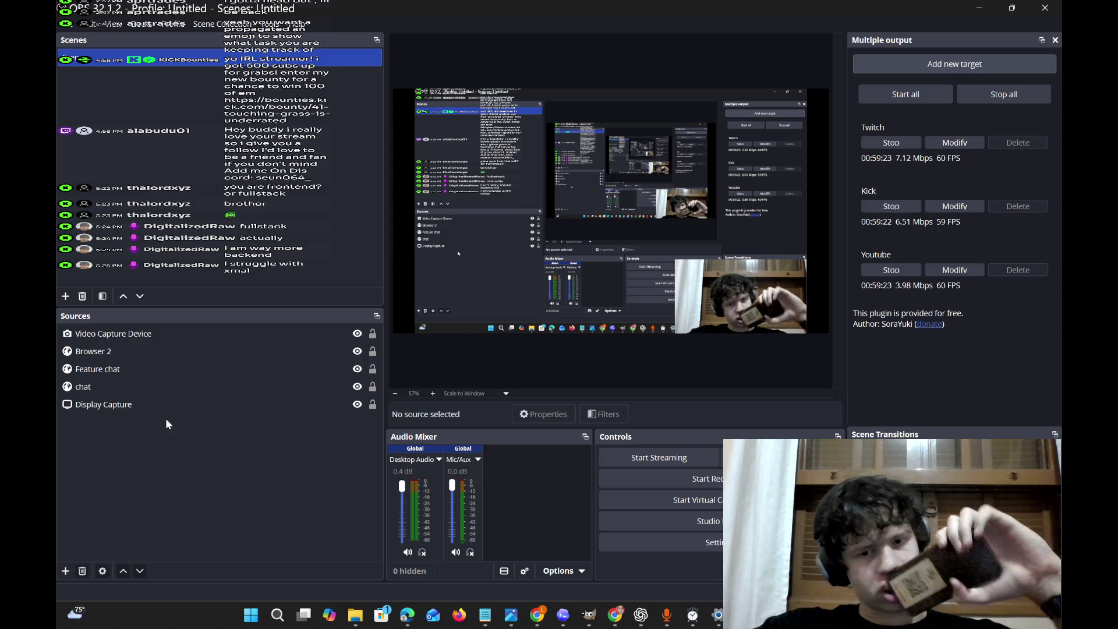
{"action": "left_click", "coordinate": [977, 6]}
Fix the misspelled 'tiemframe' by moving the misplaced e.
{"action": "scroll", "coordinate": [527, 328], "scroll_direction": "left", "scroll_amount": 2}
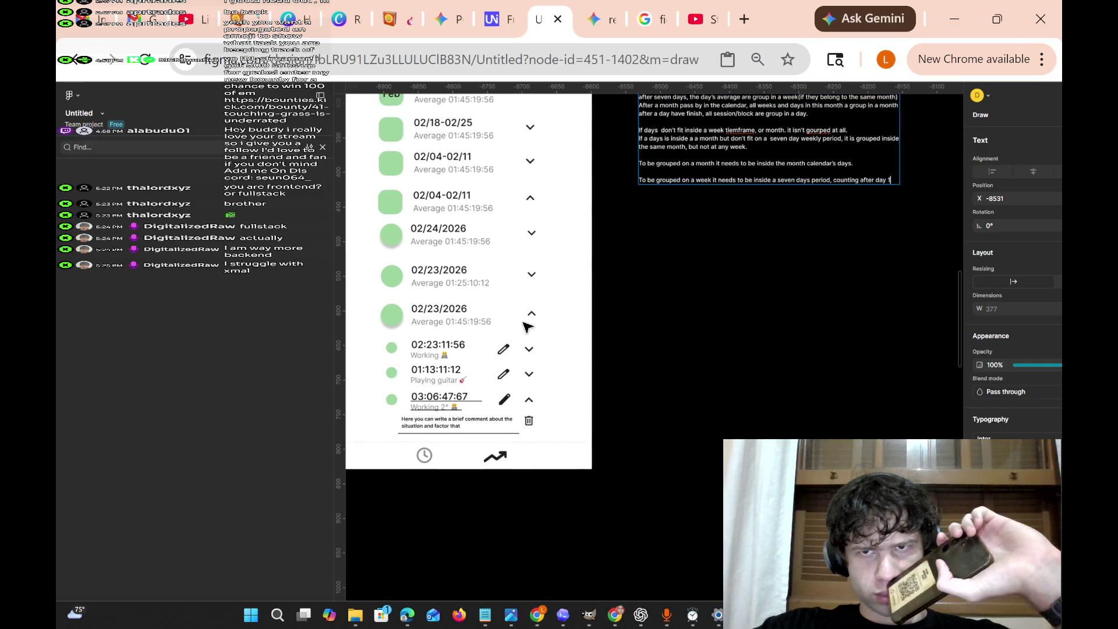
{"action": "key", "text": "BackSpace"}
{"action": "key", "text": "Right"}
{"action": "type", "text": "e"}
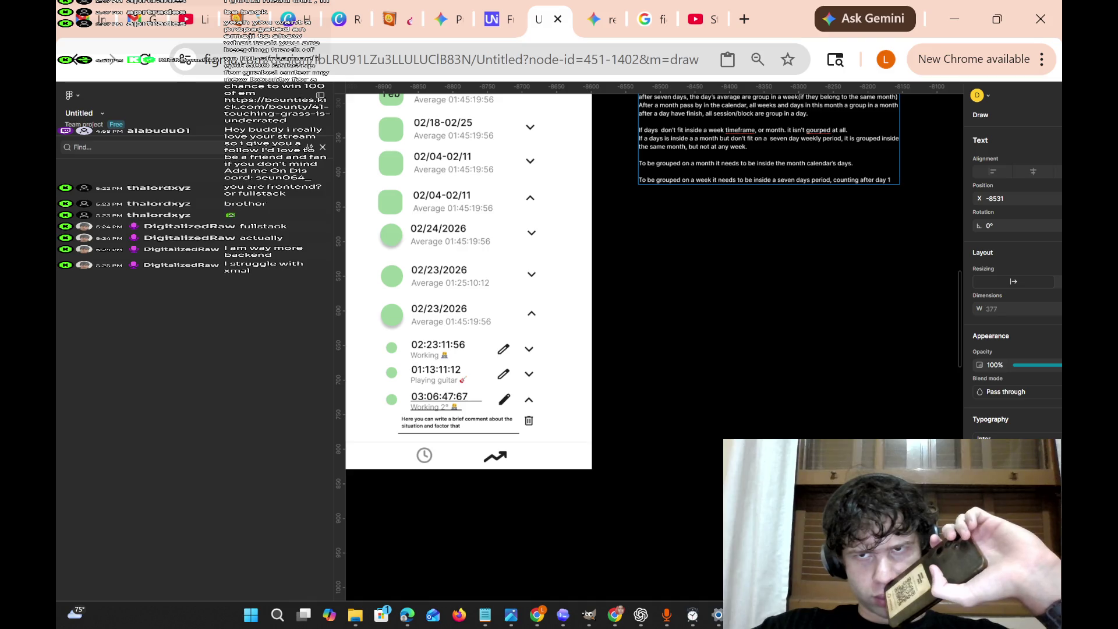
Apply the spellcheck suggestions 'grouped' and 'time-frame' to the caption.
{"action": "right_click", "coordinate": [819, 130]}
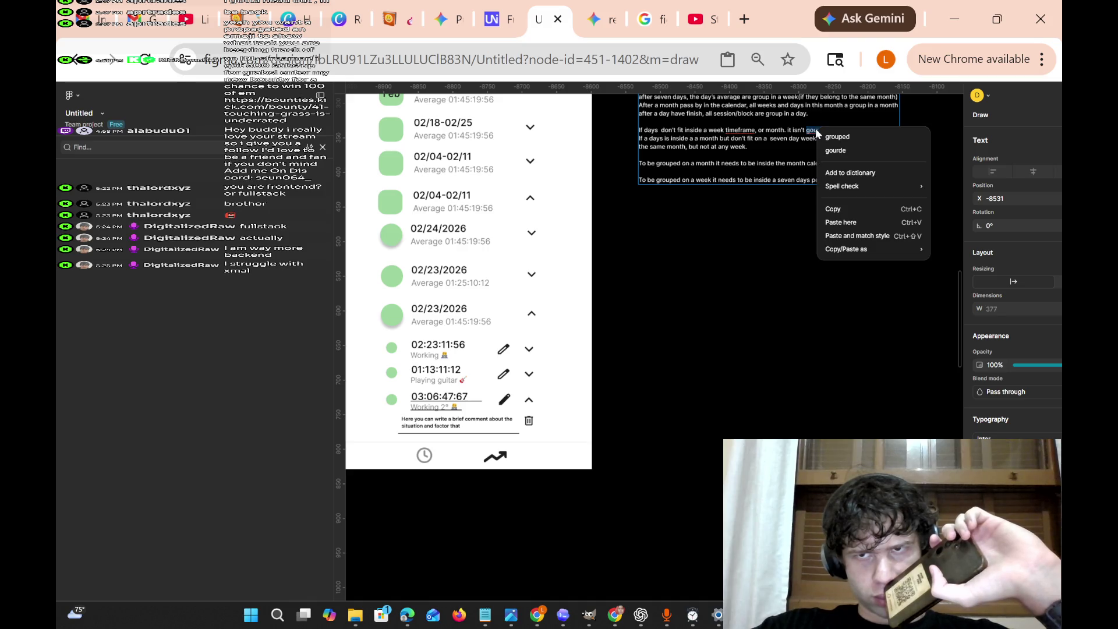
{"action": "left_click", "coordinate": [864, 143]}
{"action": "right_click", "coordinate": [748, 129]}
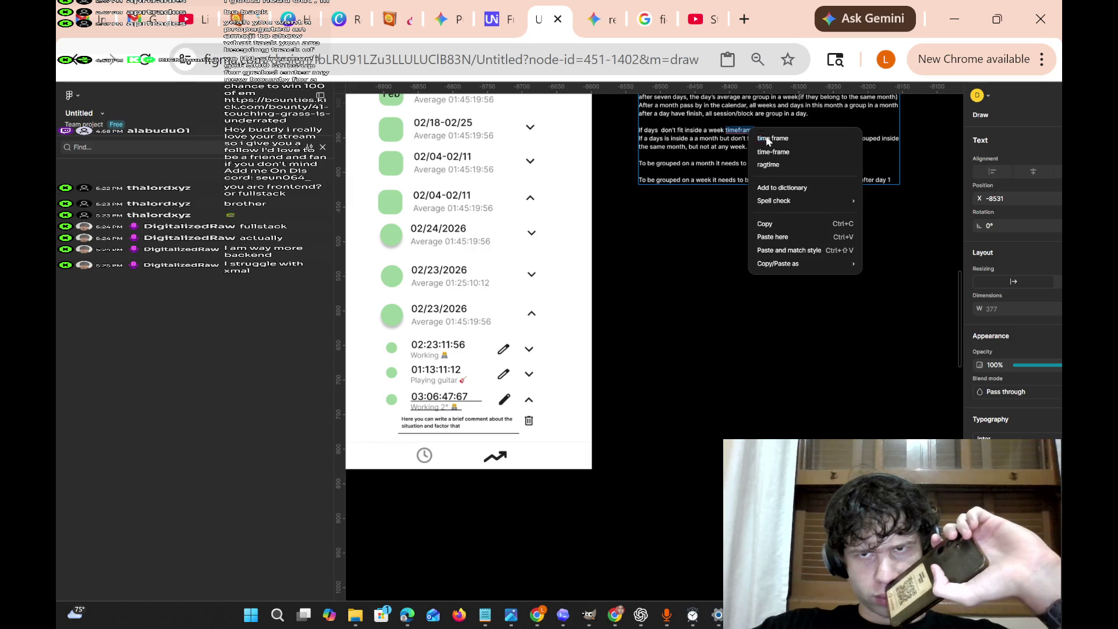
{"action": "left_click", "coordinate": [789, 152]}
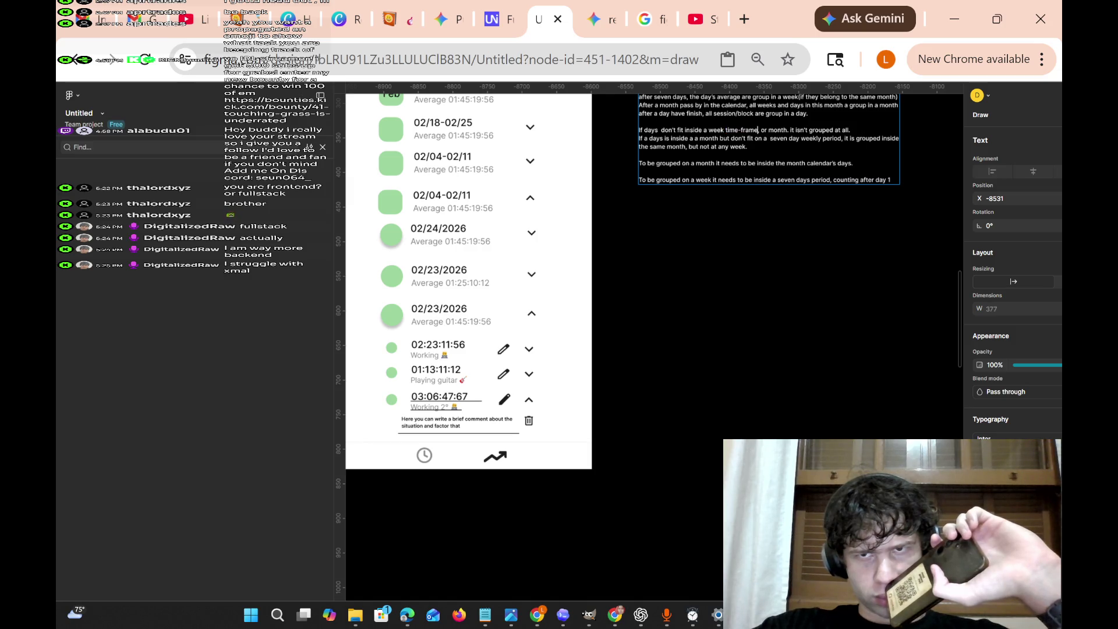
{"action": "scroll", "coordinate": [792, 154], "scroll_direction": "up", "scroll_amount": 3}
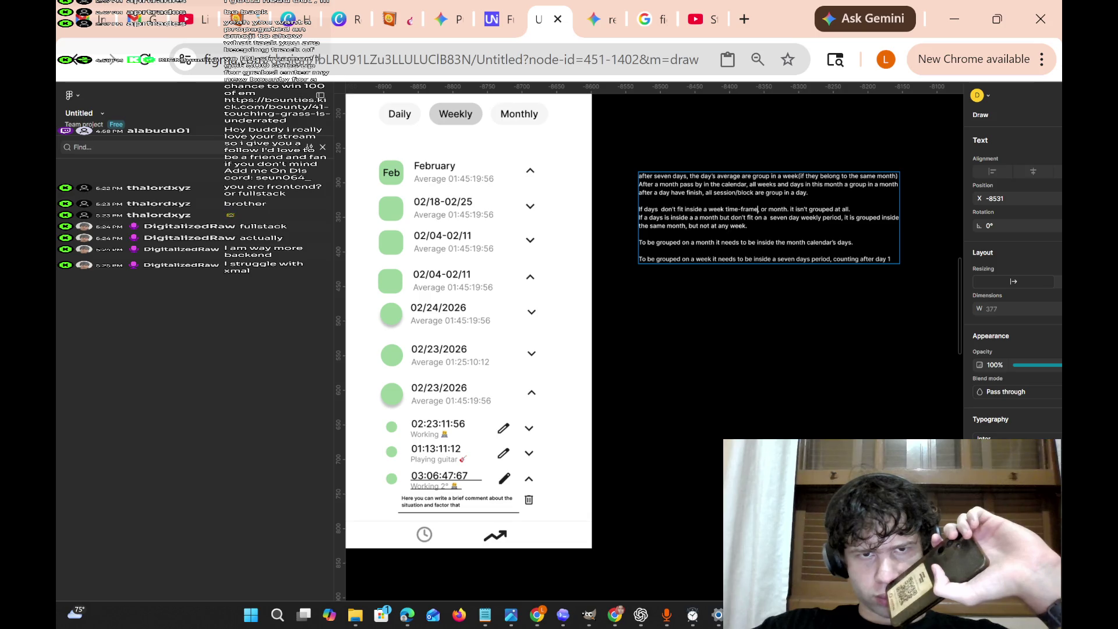
Insert a comma so the line reads 'inside a week time-frame, or month.'.
{"action": "scroll", "coordinate": [646, 320], "scroll_direction": "left", "scroll_amount": 3}
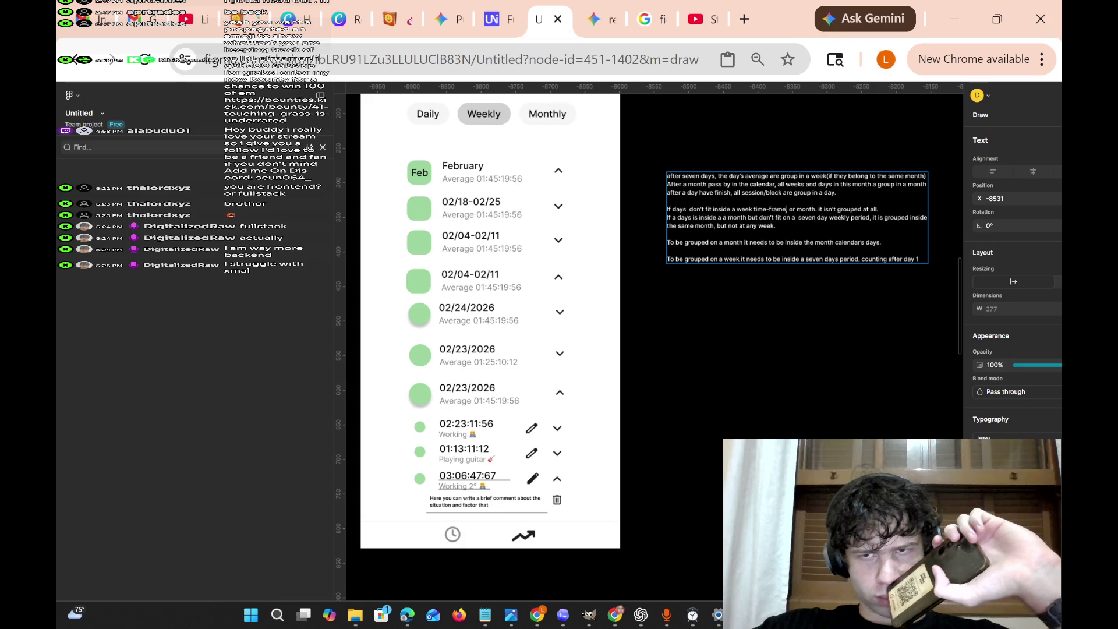
{"action": "scroll", "coordinate": [646, 320], "scroll_direction": "left", "scroll_amount": 5}
{"action": "scroll", "coordinate": [646, 320], "scroll_direction": "right", "scroll_amount": 6}
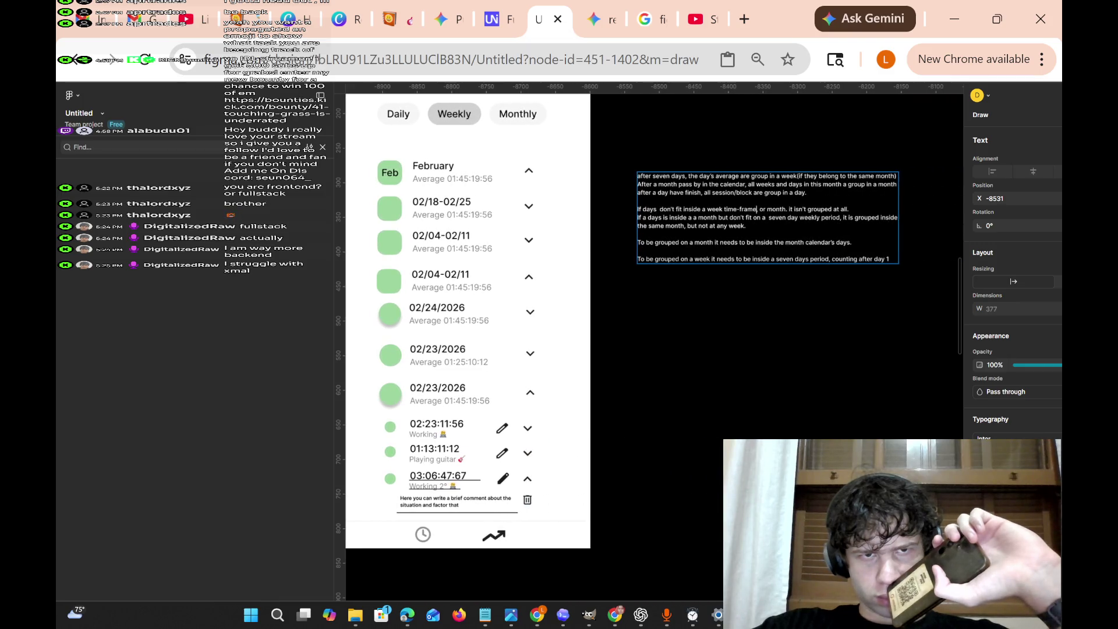
{"action": "type", "text": ","}
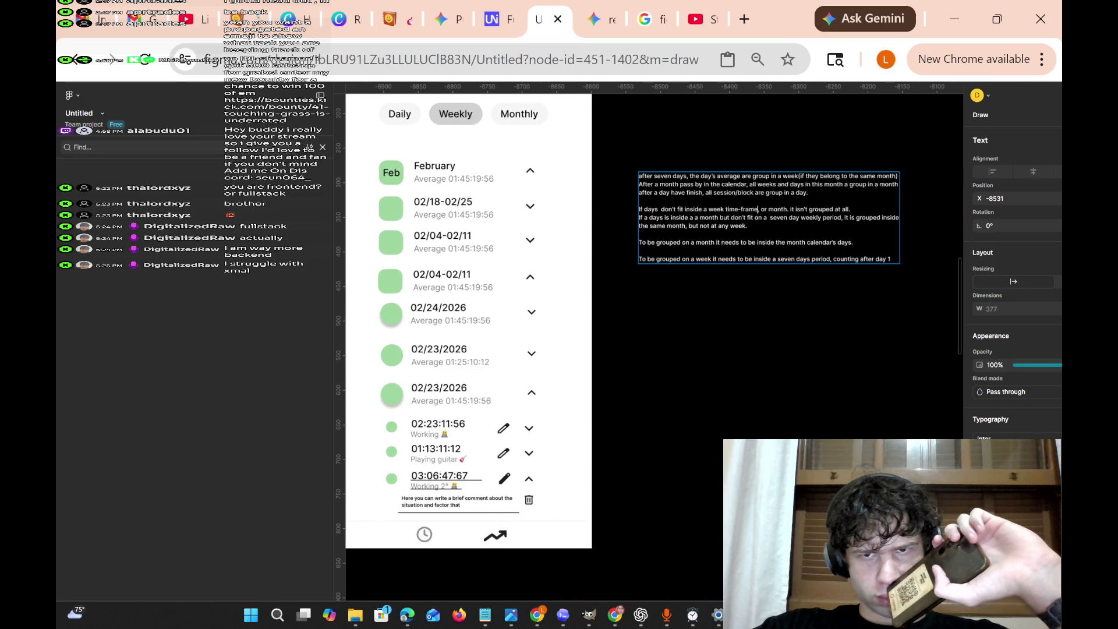
{"action": "scroll", "coordinate": [815, 208], "scroll_direction": "left", "scroll_amount": 10}
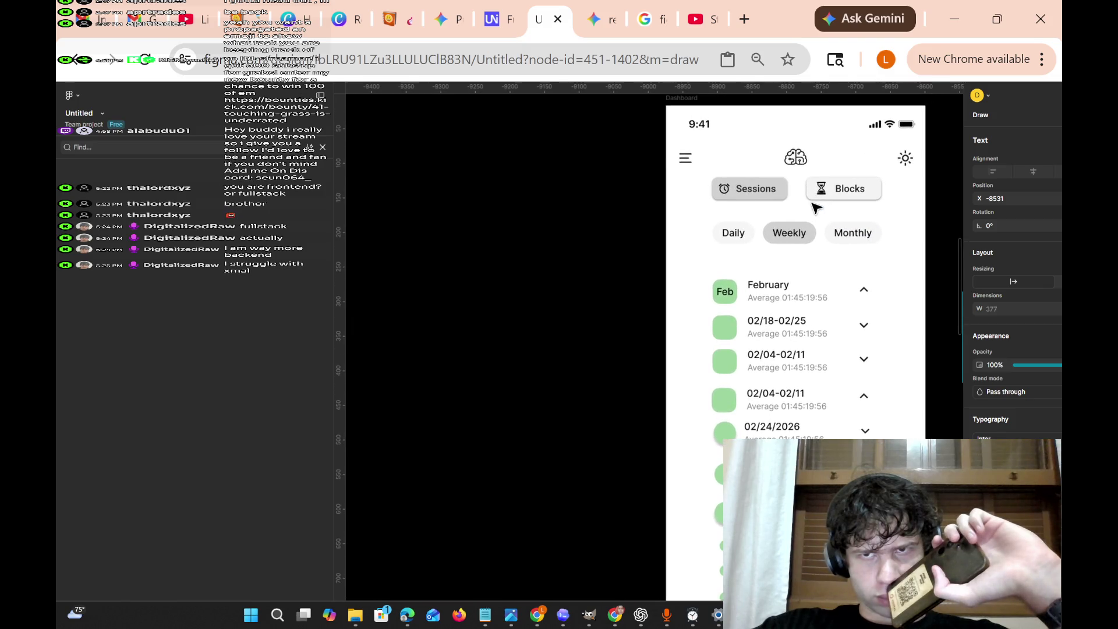
{"action": "scroll", "coordinate": [815, 207], "scroll_direction": "down", "scroll_amount": 3}
{"action": "scroll", "coordinate": [815, 208], "scroll_direction": "left", "scroll_amount": 10}
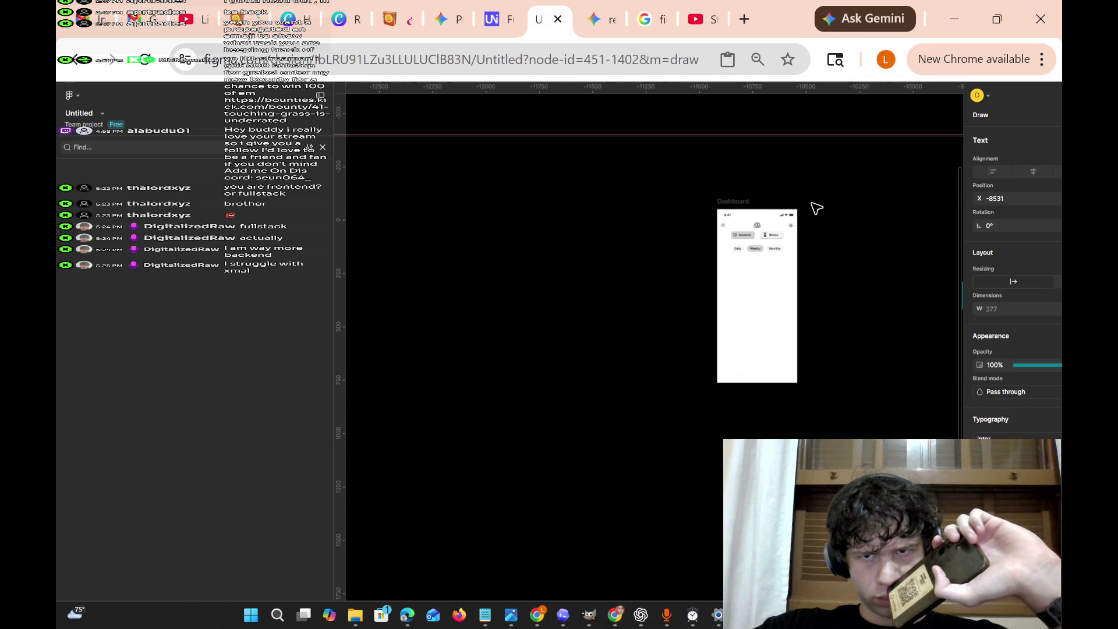
{"action": "scroll", "coordinate": [816, 208], "scroll_direction": "up", "scroll_amount": 3}
{"action": "scroll", "coordinate": [815, 208], "scroll_direction": "down", "scroll_amount": 3}
{"action": "scroll", "coordinate": [815, 208], "scroll_direction": "right", "scroll_amount": 15}
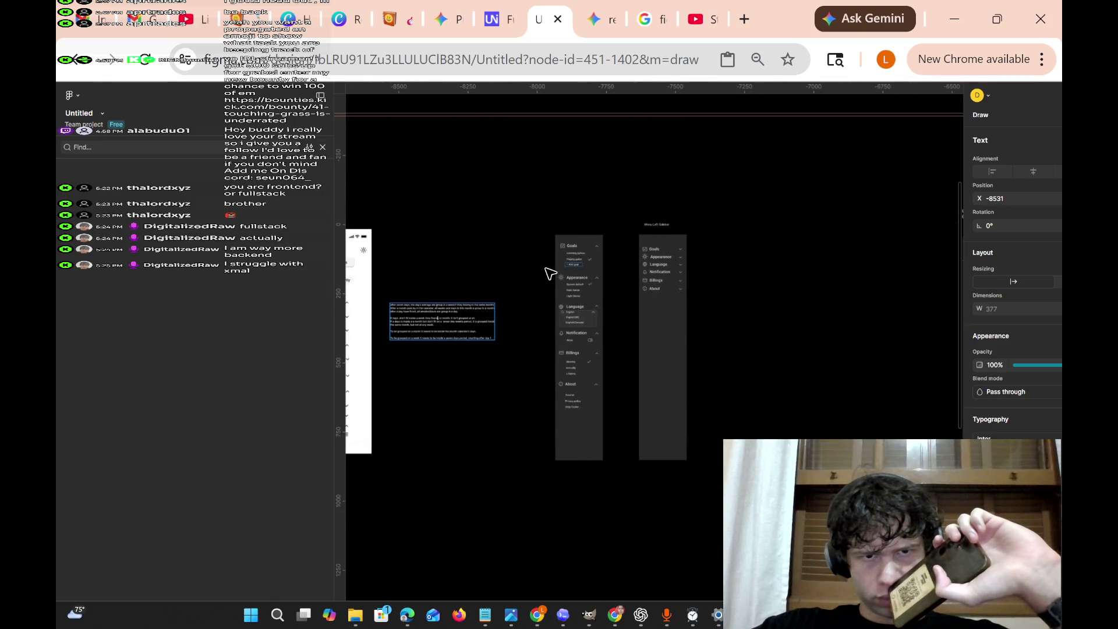
{"action": "scroll", "coordinate": [550, 272], "scroll_direction": "left", "scroll_amount": 12}
{"action": "scroll", "coordinate": [367, 270], "scroll_direction": "right", "scroll_amount": 9}
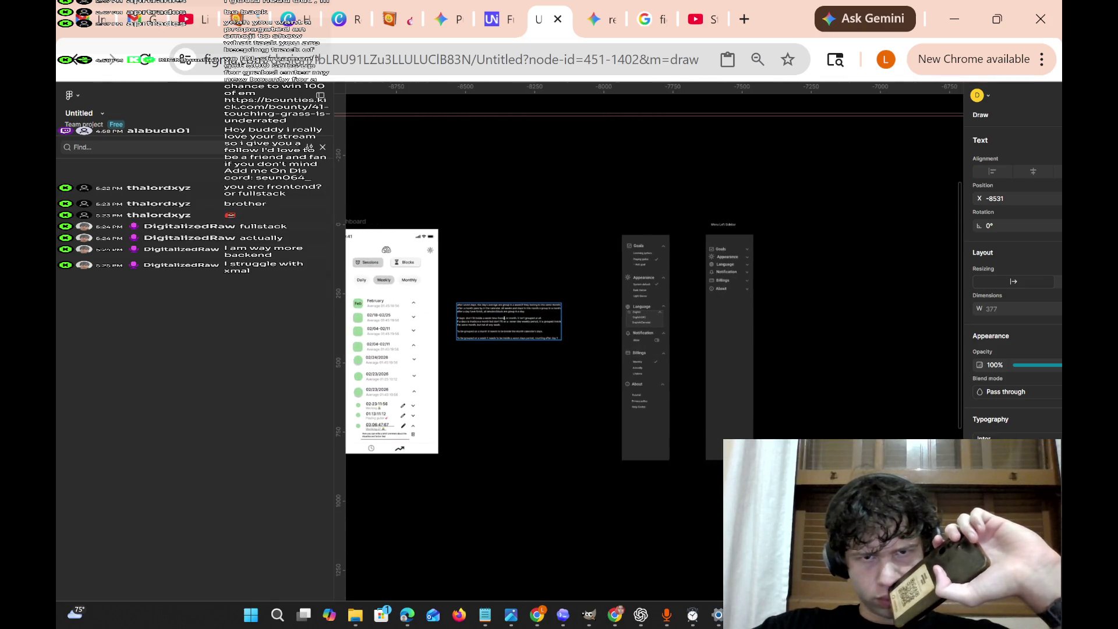
{"action": "scroll", "coordinate": [504, 318], "scroll_direction": "up", "scroll_amount": 5}
{"action": "scroll", "coordinate": [524, 338], "scroll_direction": "up", "scroll_amount": 2}
{"action": "scroll", "coordinate": [590, 380], "scroll_direction": "down", "scroll_amount": 2}
{"action": "scroll", "coordinate": [589, 381], "scroll_direction": "down", "scroll_amount": 4}
{"action": "scroll", "coordinate": [645, 376], "scroll_direction": "up", "scroll_amount": 3}
{"action": "scroll", "coordinate": [652, 350], "scroll_direction": "right", "scroll_amount": 6}
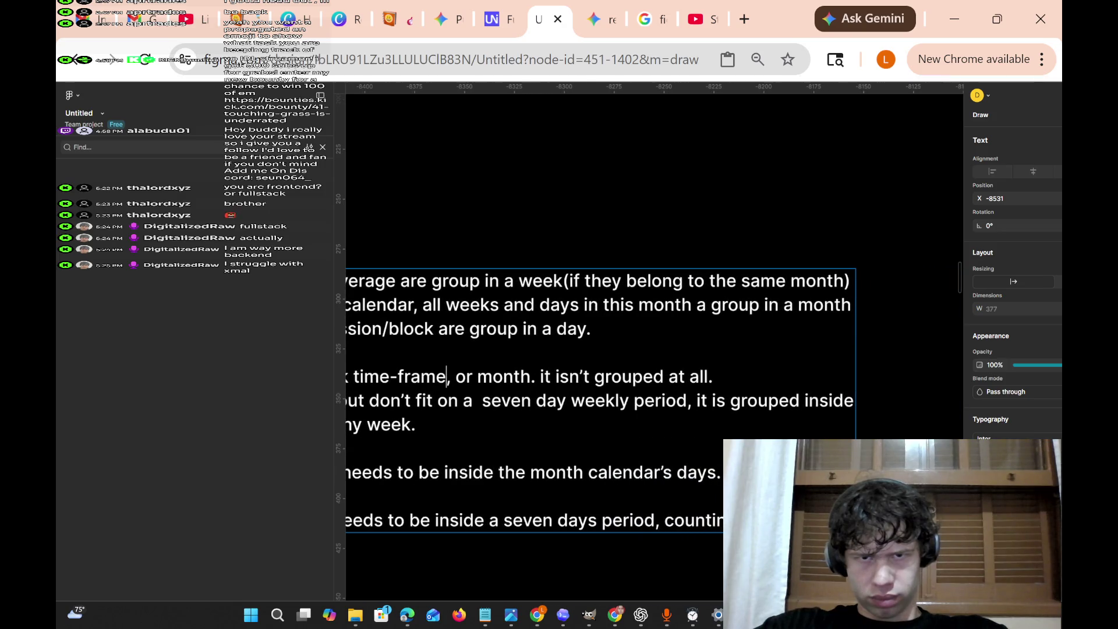
{"action": "scroll", "coordinate": [652, 349], "scroll_direction": "left", "scroll_amount": 10}
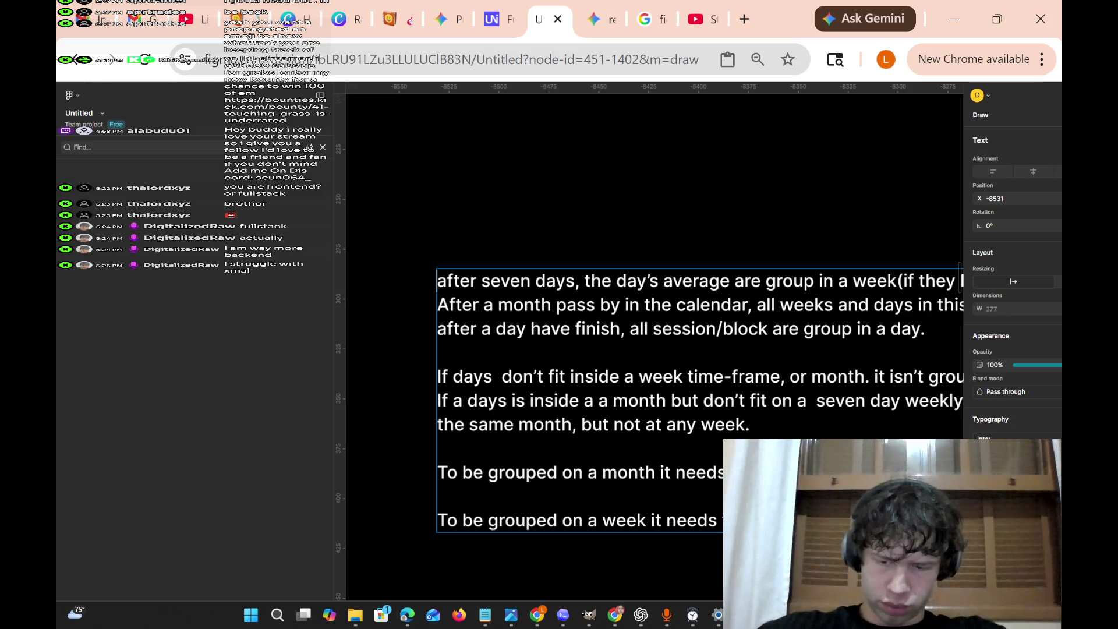
Add the opening line 'At the end of each day, all sessions/blocks created are grouped within day.'.
{"action": "key", "text": "Return"}
{"action": "key", "text": "Return"}
{"action": "key", "text": "Up"}
{"action": "key", "text": "Up"}
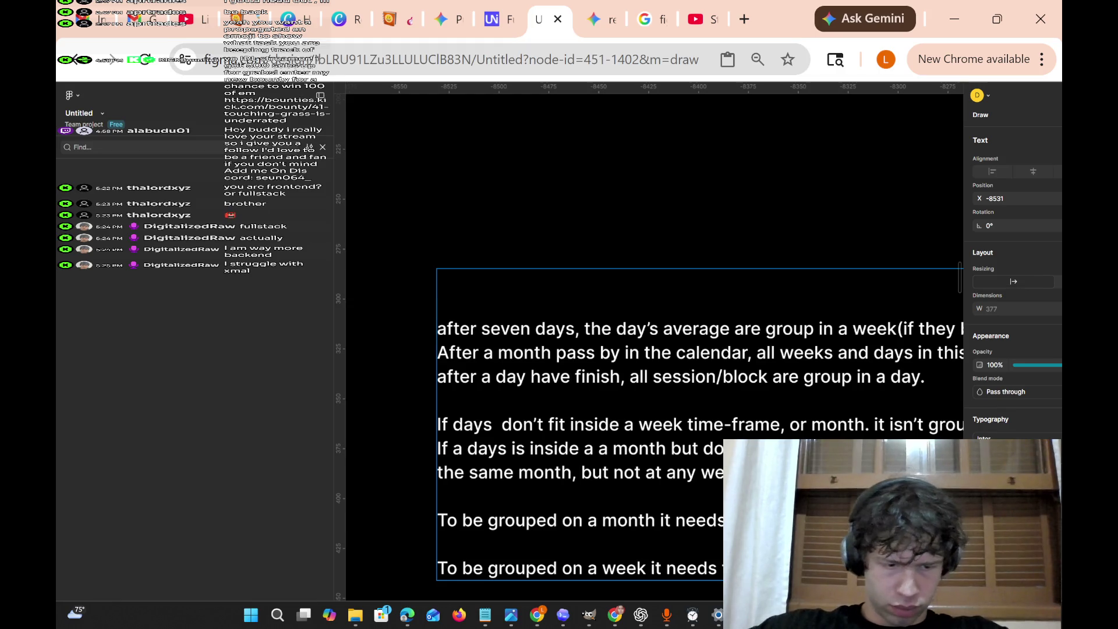
{"action": "type", "text": "At the e"}
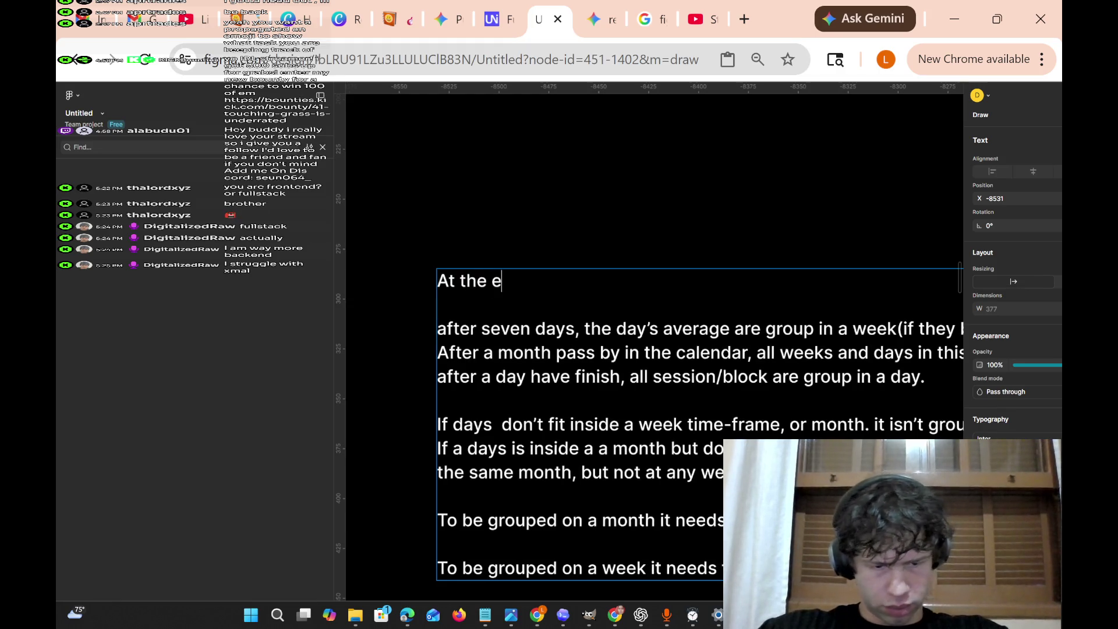
{"action": "type", "text": "nd of each day"}
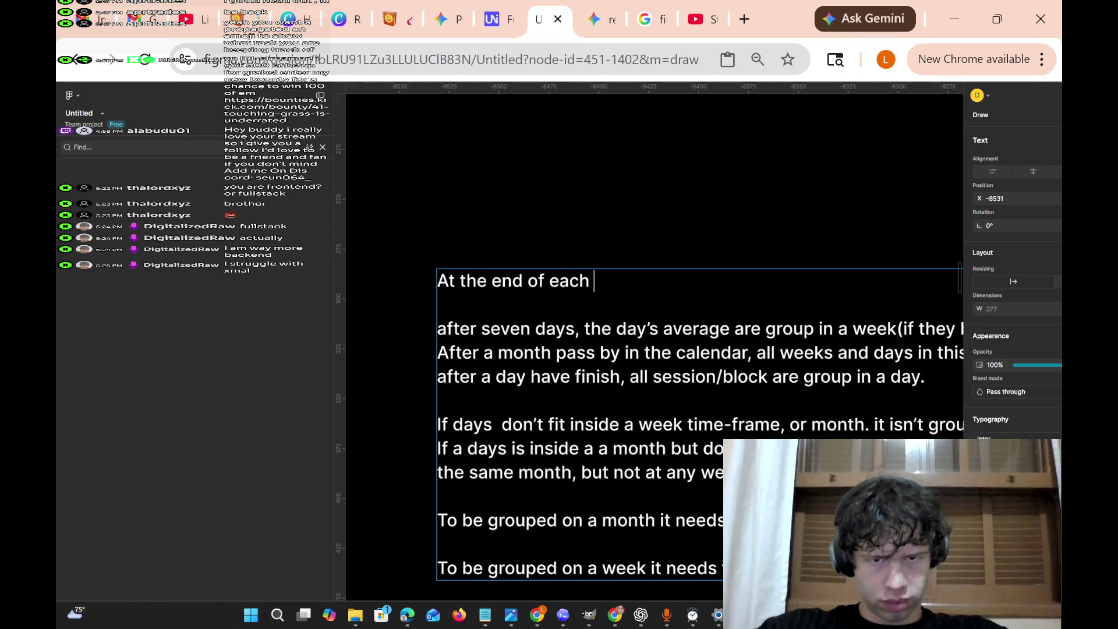
{"action": "key", "text": "BackSpace"}
{"action": "type", "text": ","}
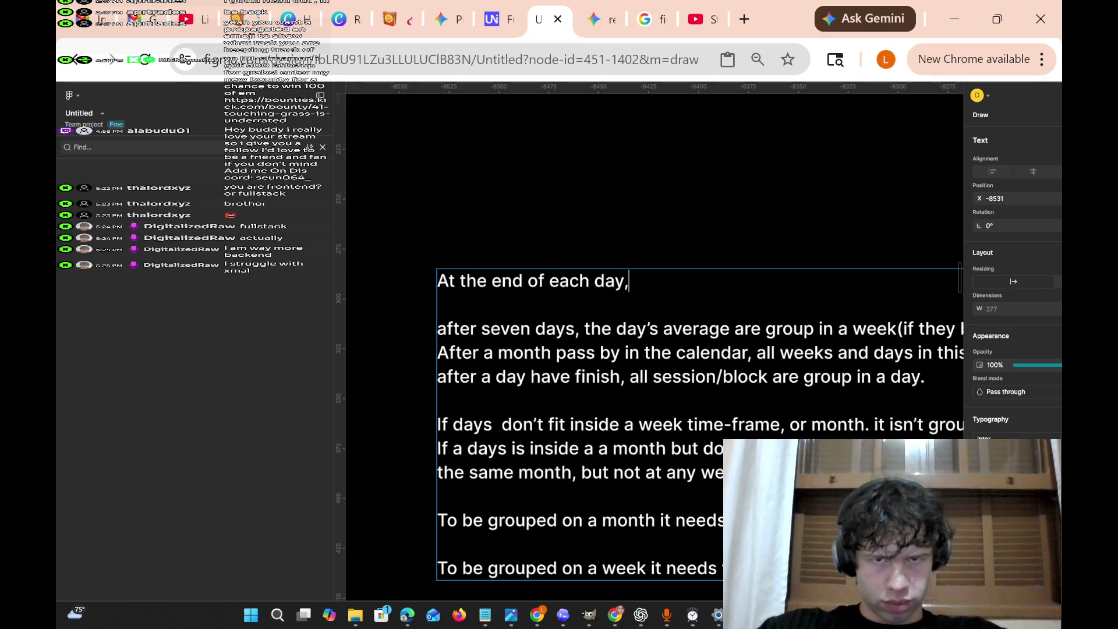
{"action": "type", "text": " all se"}
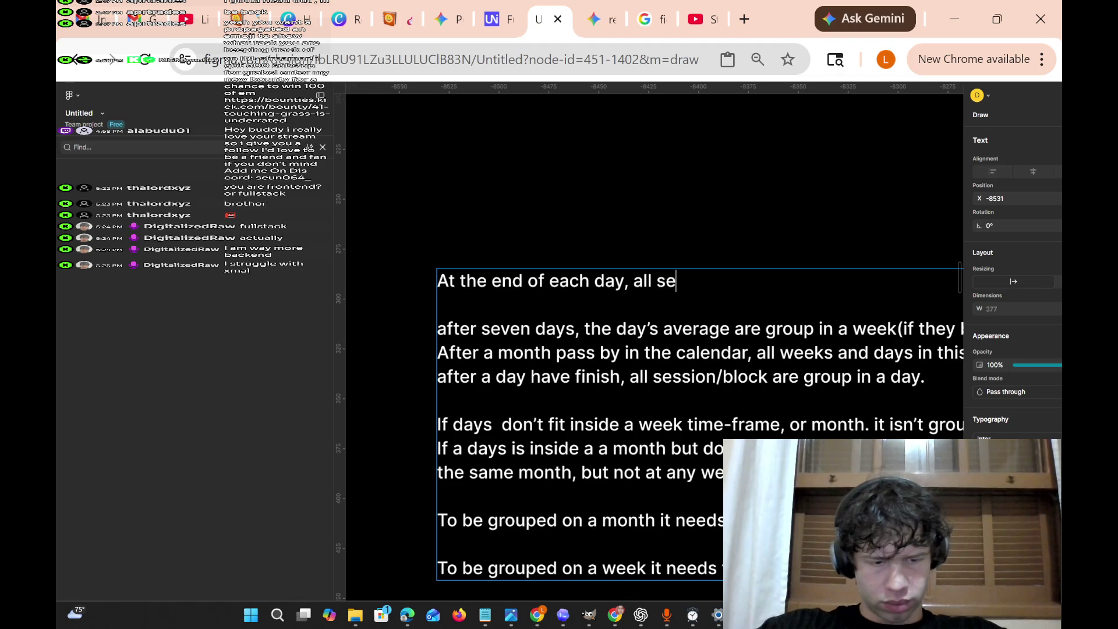
{"action": "type", "text": "ssions"}
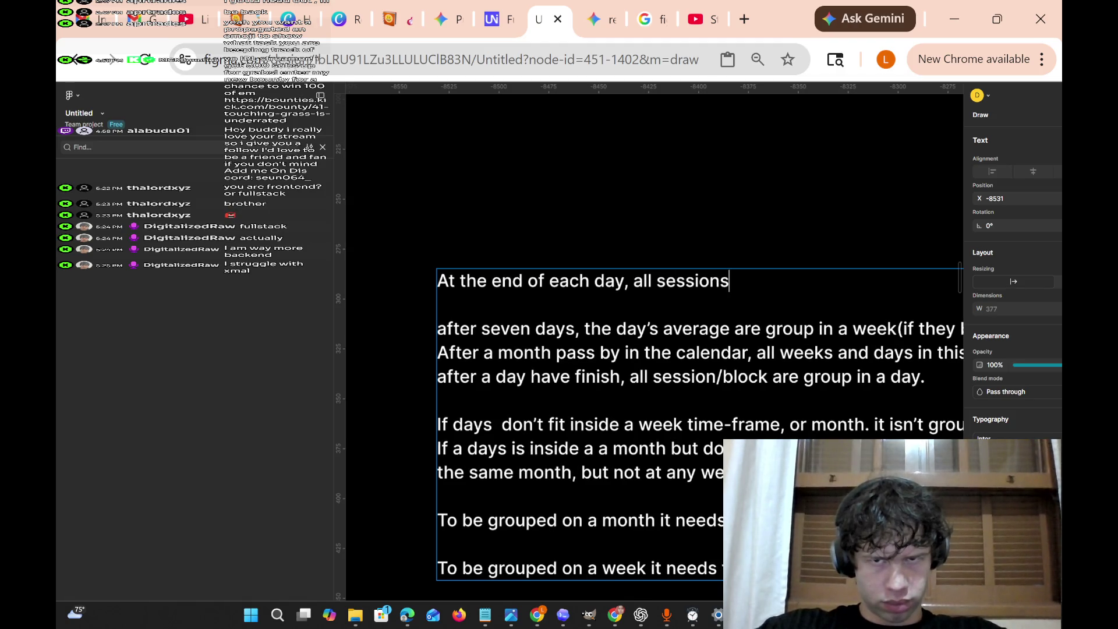
{"action": "type", "text": "/b"}
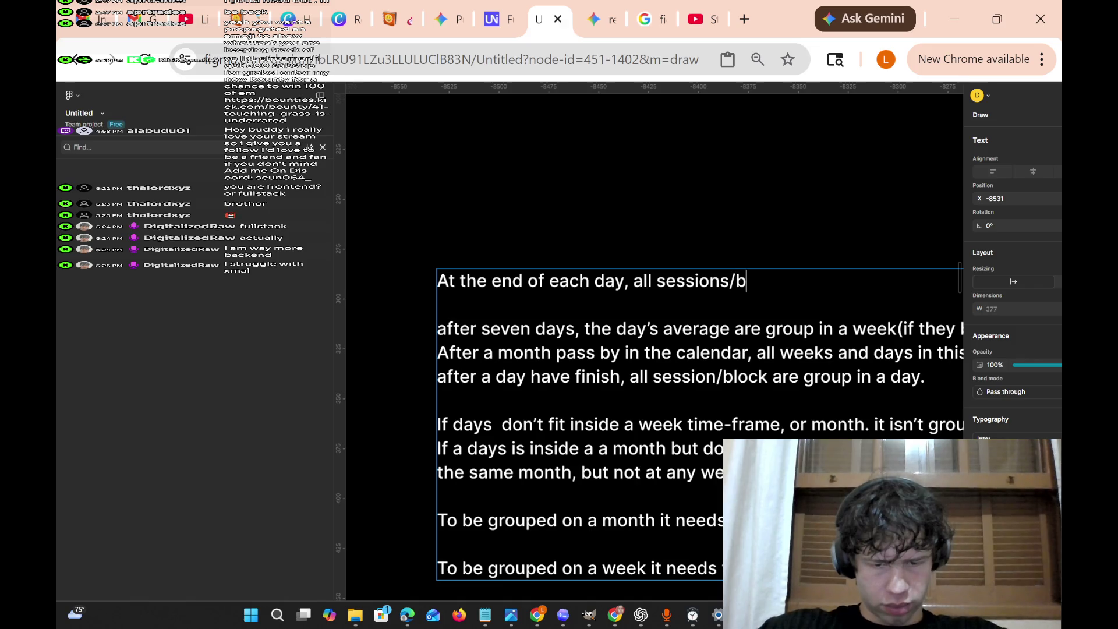
{"action": "type", "text": "locks creat"}
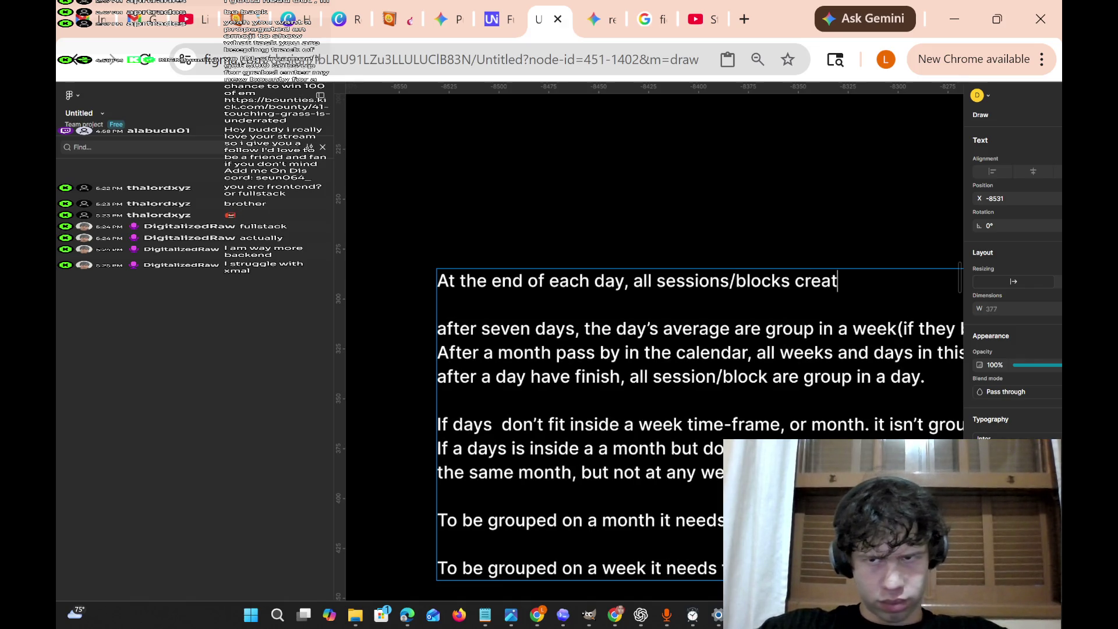
{"action": "type", "text": "ed are "}
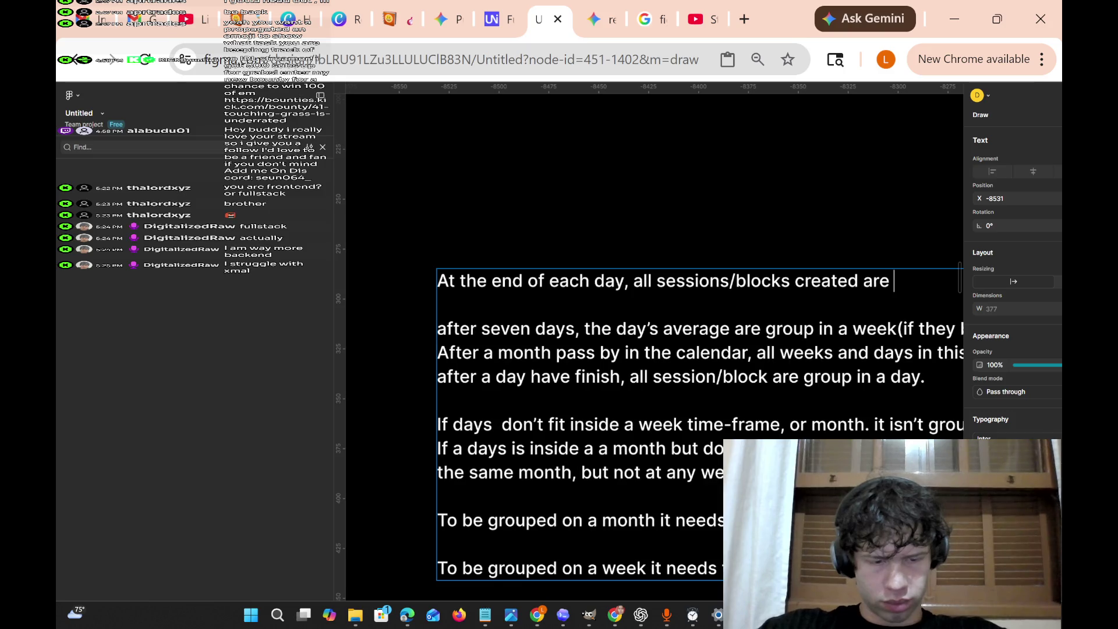
{"action": "type", "text": "grouped"}
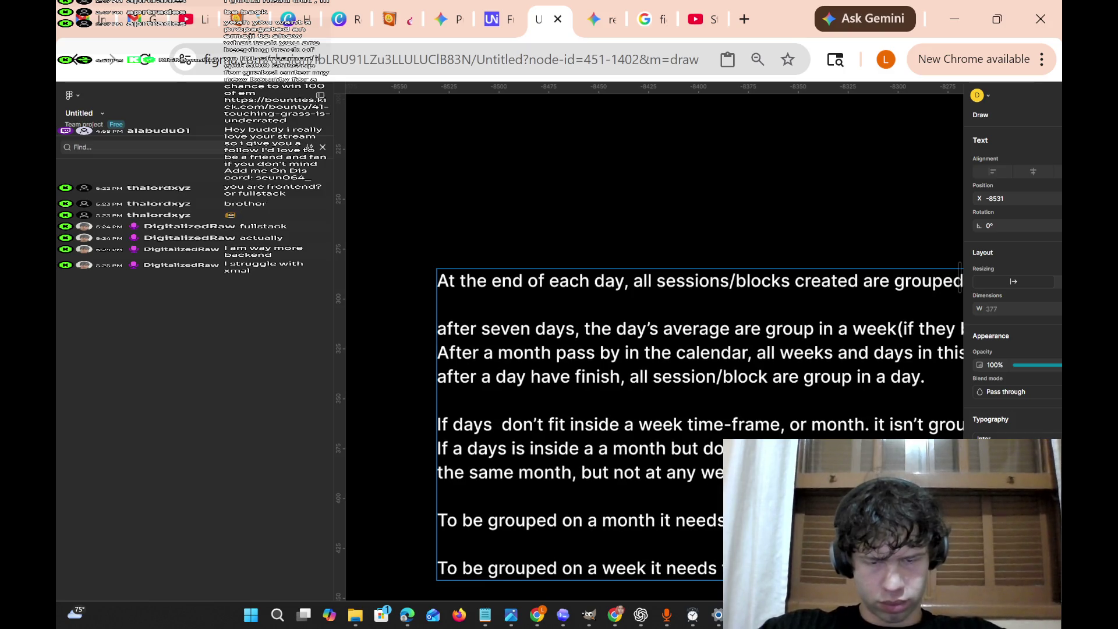
{"action": "type", "text": " w"}
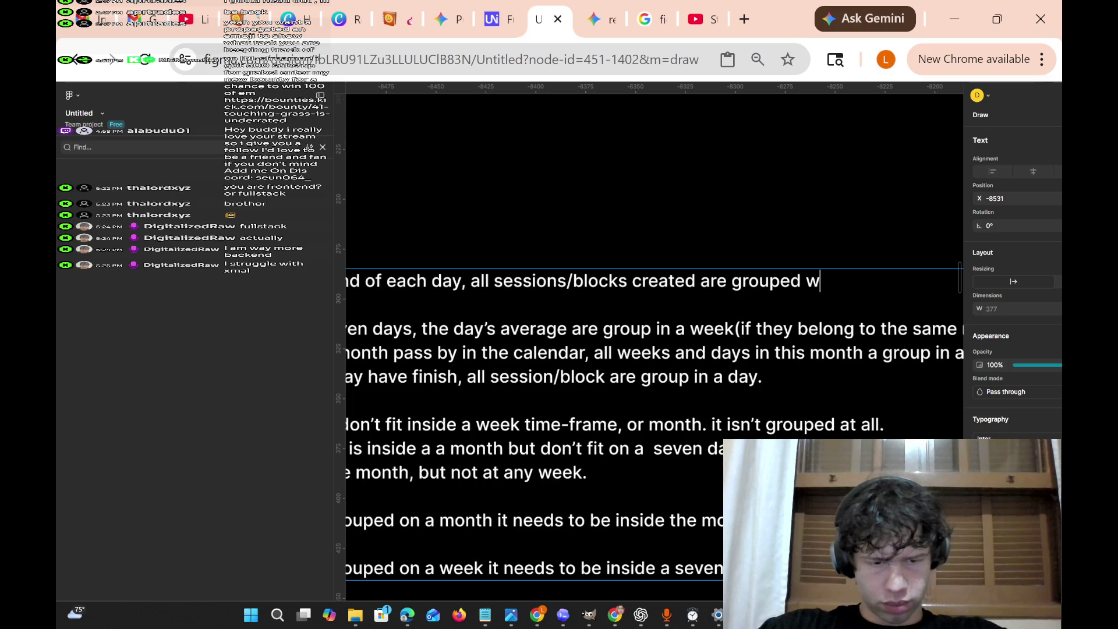
{"action": "type", "text": "ithin  day. Att"}
{"action": "key", "text": "BackSpace"}
{"action": "type", "text": "the end"}
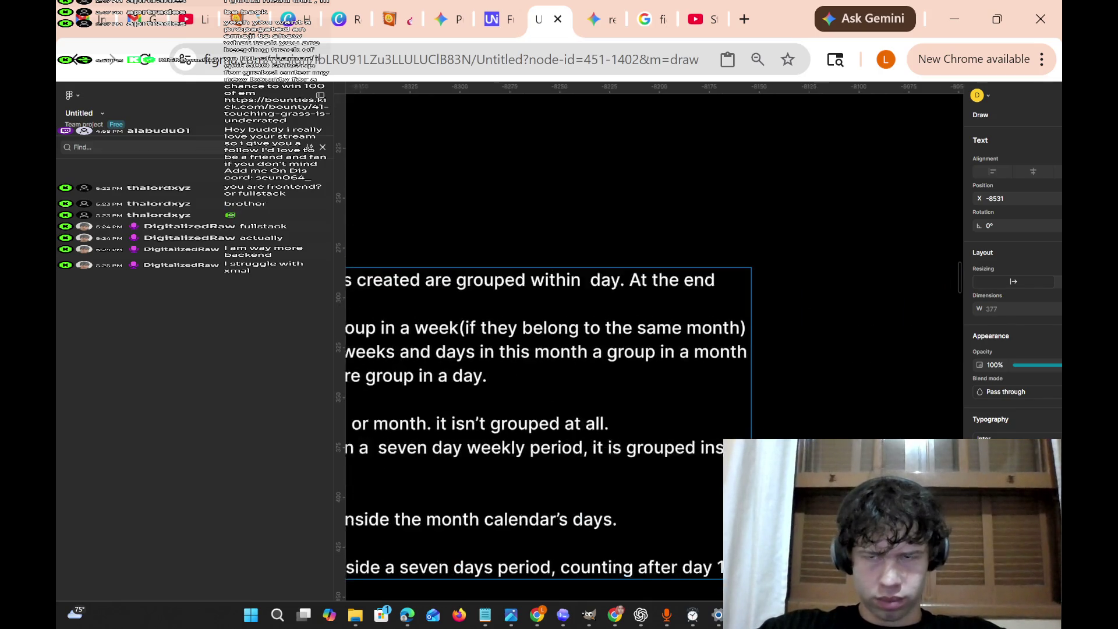
{"action": "type", "text": " of"}
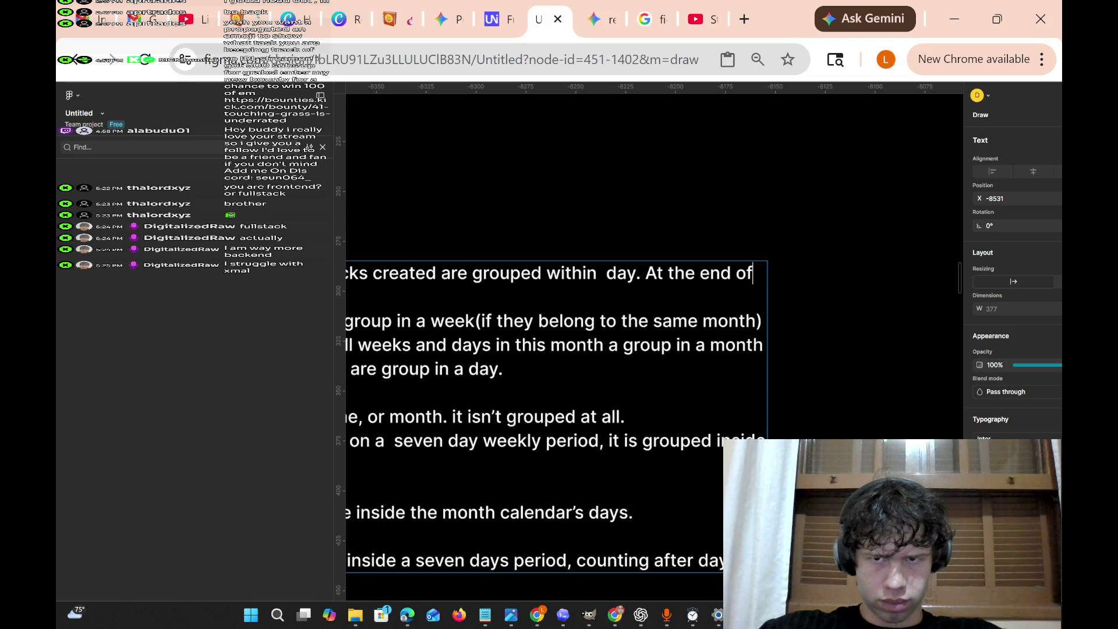
{"action": "key", "text": "Home"}
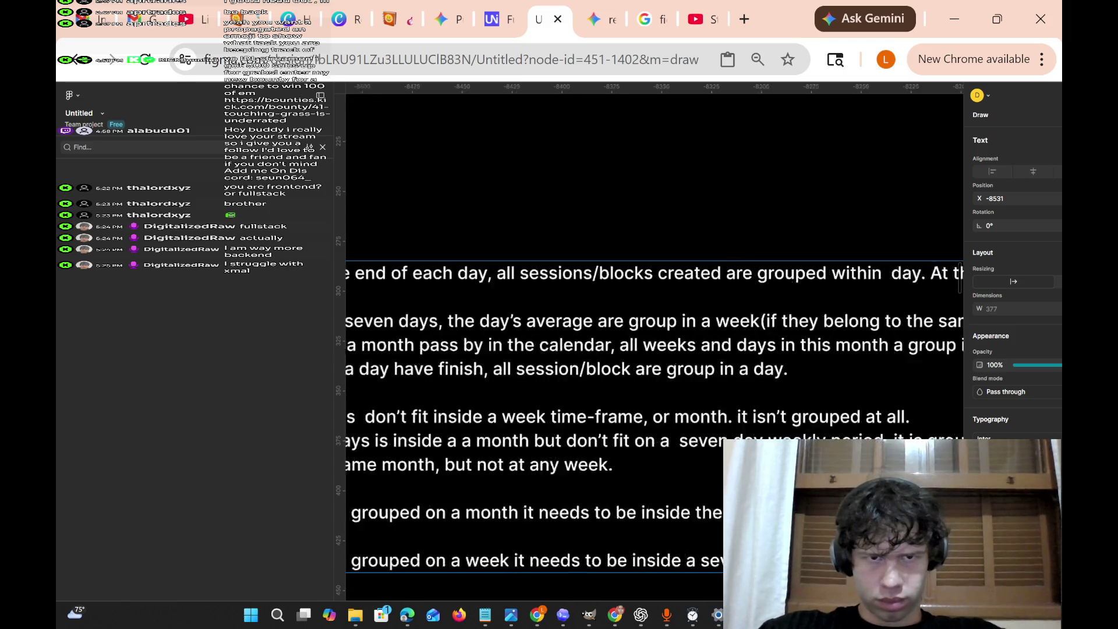
Scroll the canvas right to bring the grouping rules text box into view.
{"action": "scroll", "coordinate": [448, 285], "scroll_direction": "right", "scroll_amount": 5}
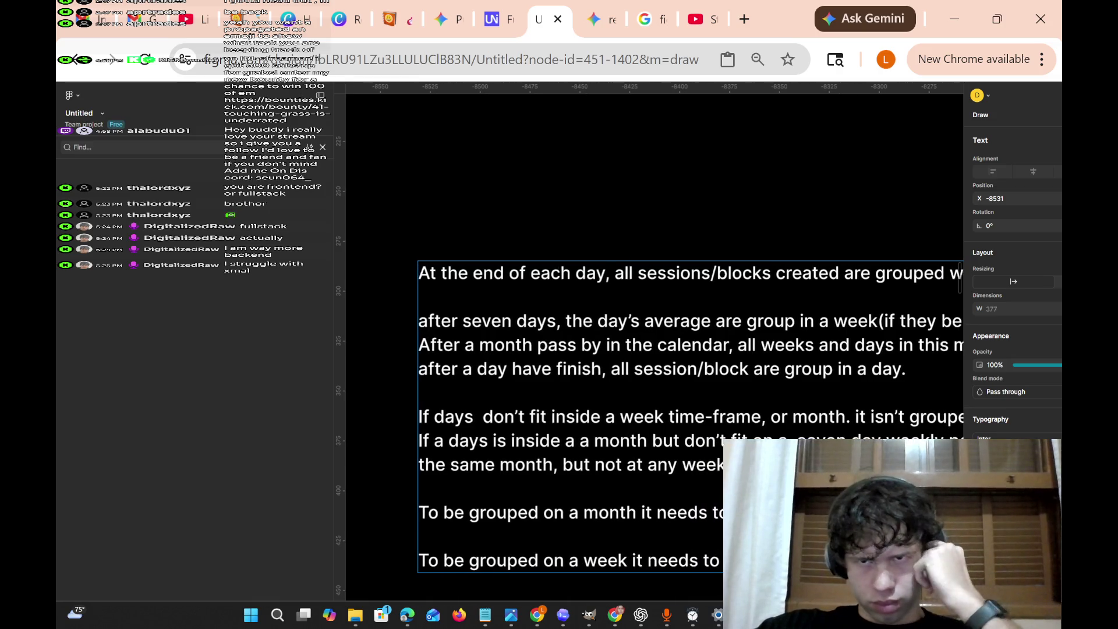
{"action": "scroll", "coordinate": [652, 326], "scroll_direction": "right", "scroll_amount": 3}
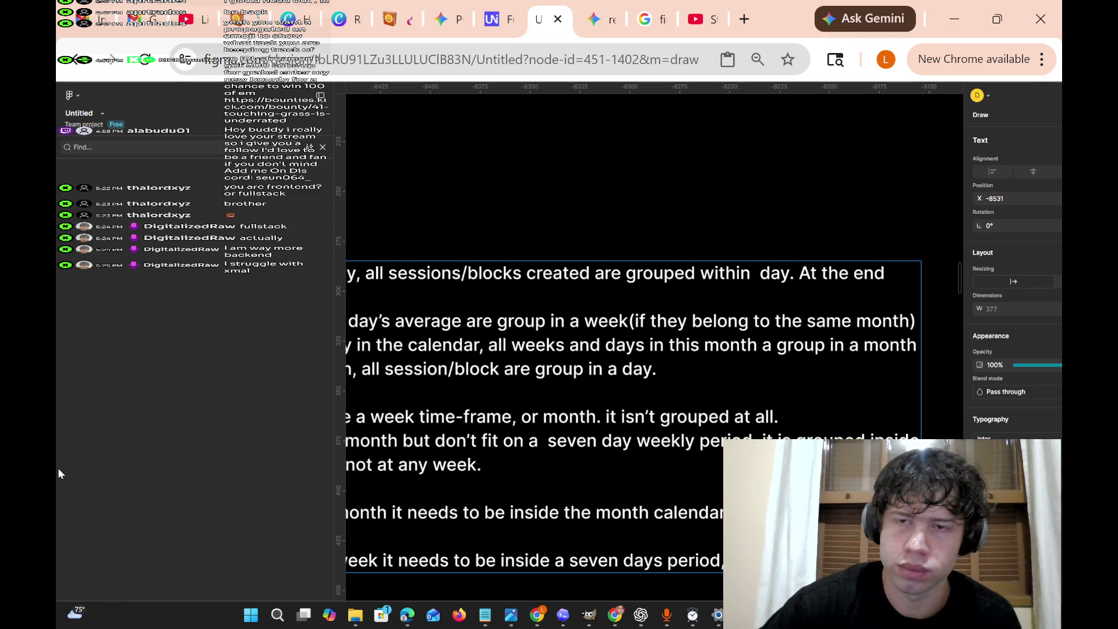
Replace 'At the end' with 'If a session/block' and start a new line.
{"action": "key", "text": "BackSpace"}
{"action": "key", "text": "BackSpace"}
{"action": "key", "text": "BackSpace"}
{"action": "key", "text": "BackSpace"}
{"action": "key", "text": "BackSpace"}
{"action": "key", "text": "BackSpace"}
{"action": "type", "text": "If a session"}
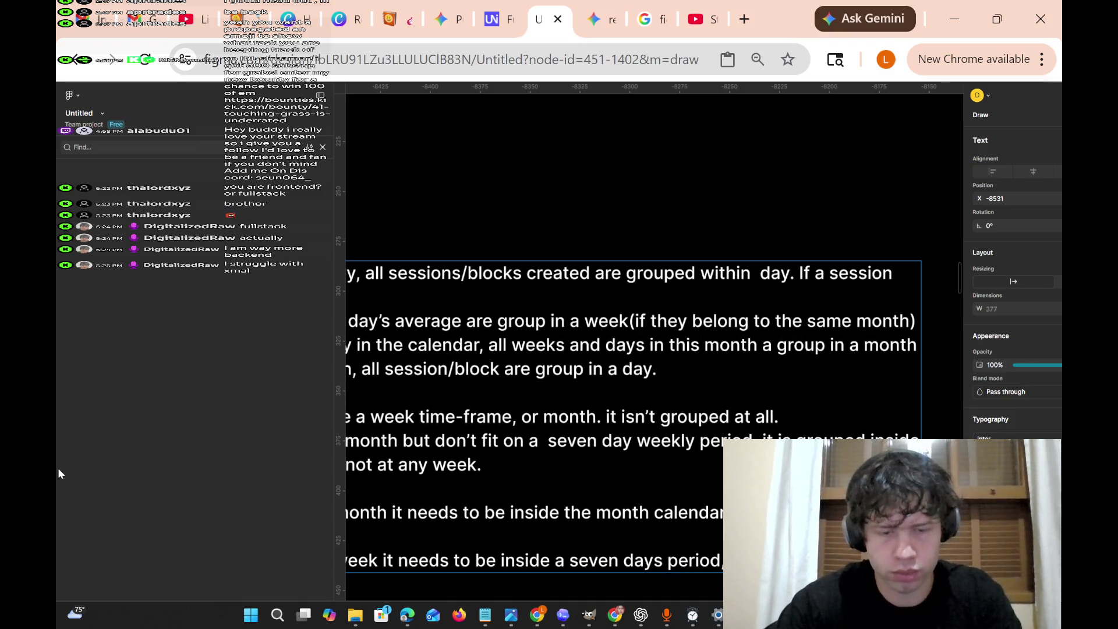
{"action": "type", "text": "/block"}
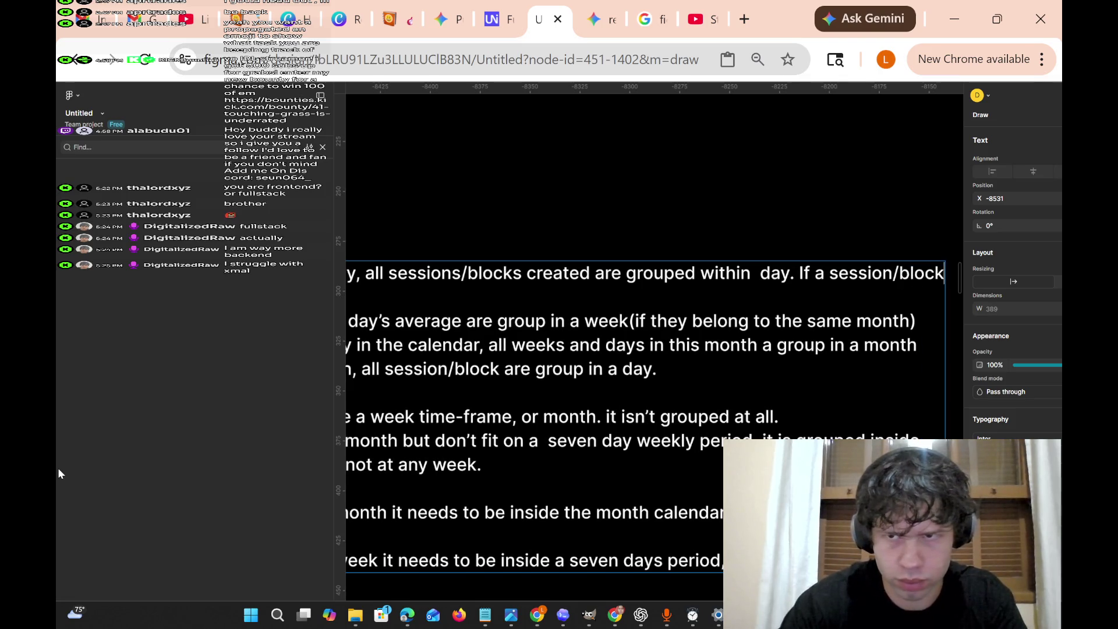
{"action": "key", "text": "BackSpace"}
{"action": "key", "text": "BackSpace"}
{"action": "key", "text": "BackSpace"}
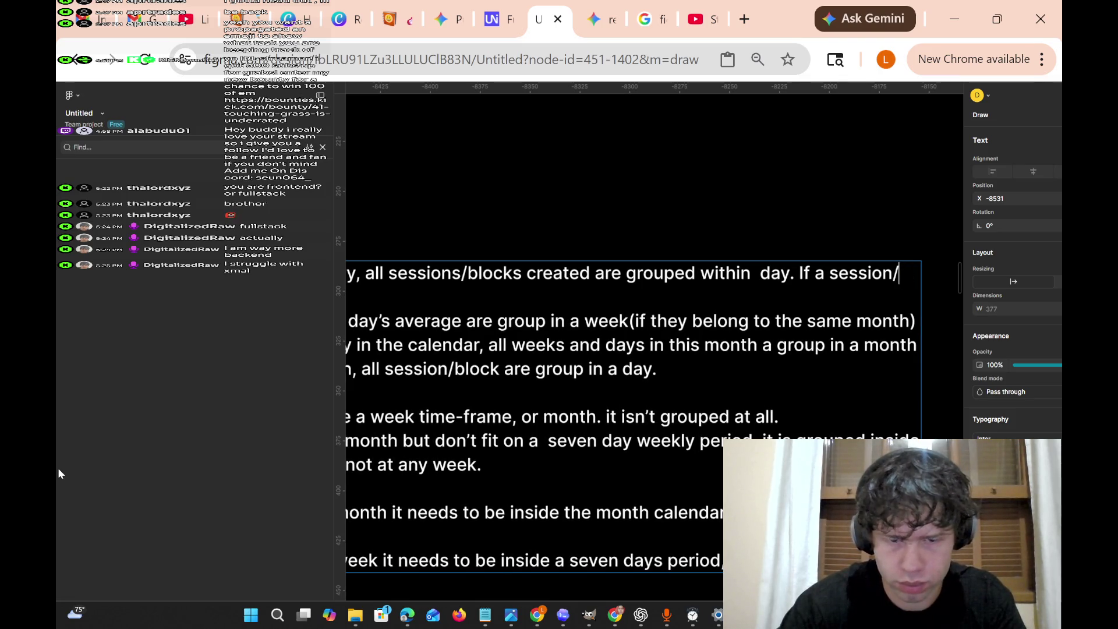
{"action": "type", "text": "blcok"}
{"action": "key", "text": "BackSpace"}
{"action": "key", "text": "BackSpace"}
{"action": "key", "text": "BackSpace"}
{"action": "type", "text": "ock"}
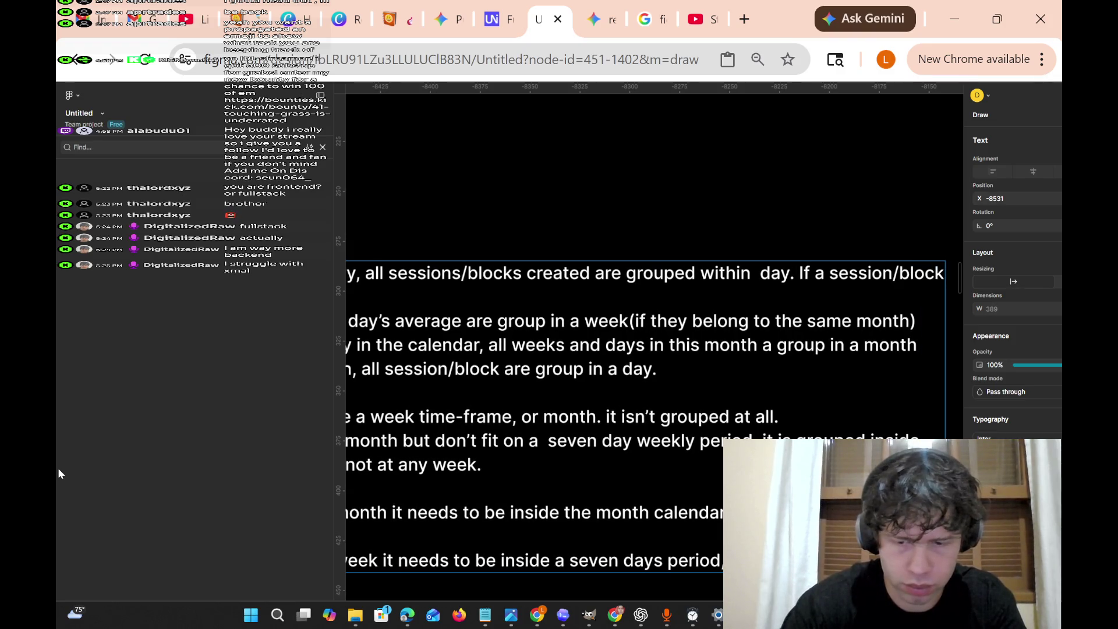
{"action": "key", "text": "Return"}
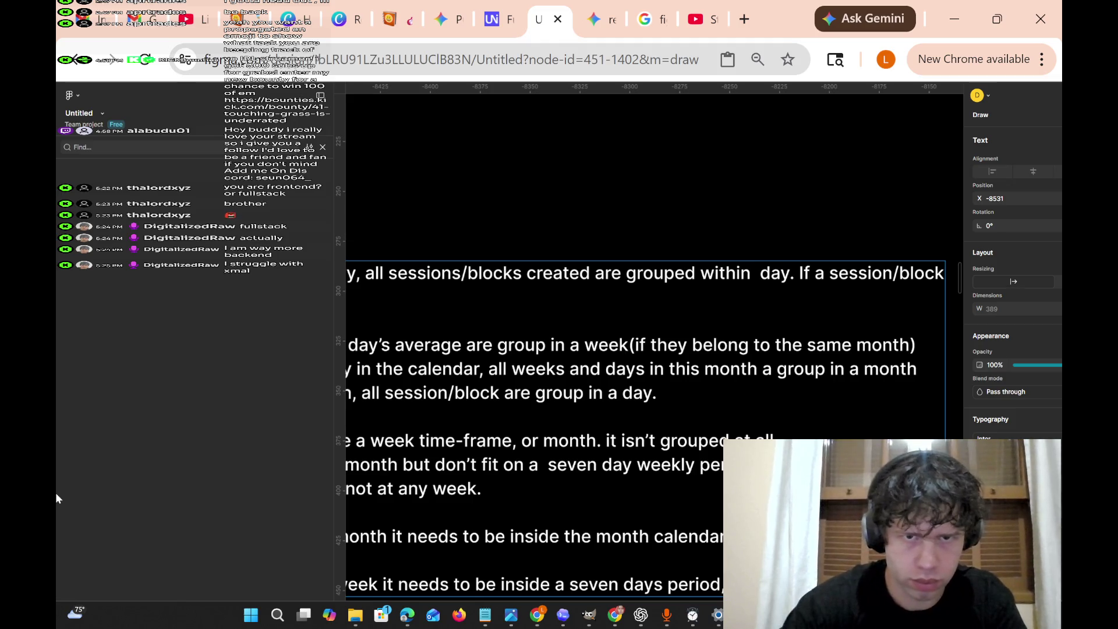
Continue the rule with 'is still active(running) It appears on the next day page.'.
{"action": "scroll", "coordinate": [418, 317], "scroll_direction": "left", "scroll_amount": 5}
{"action": "type", "text": "is s"}
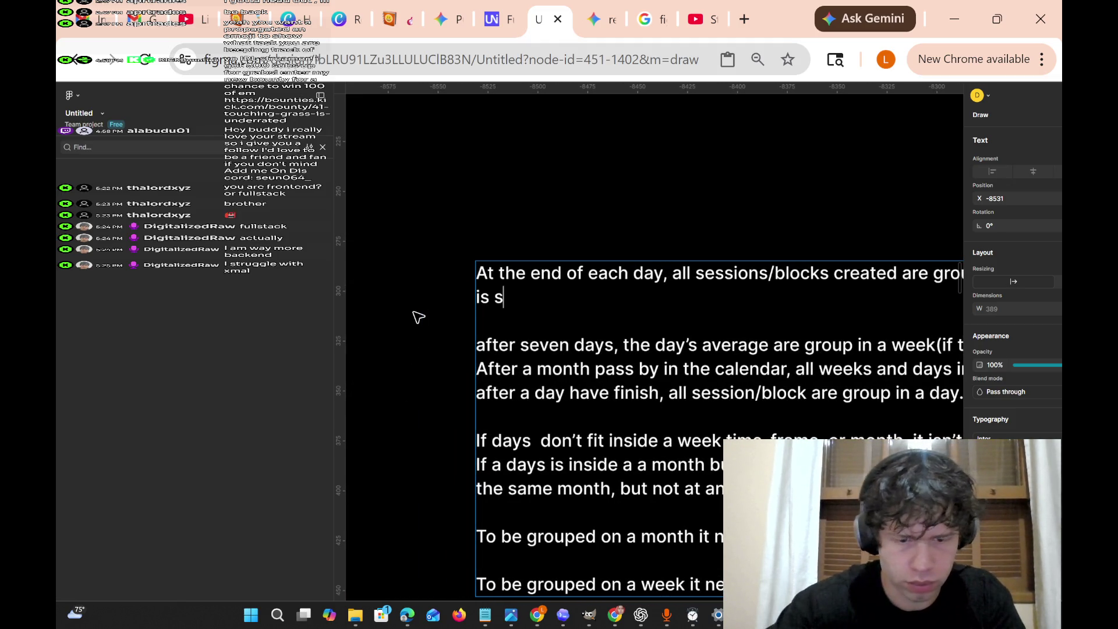
{"action": "type", "text": "till active(tunn"}
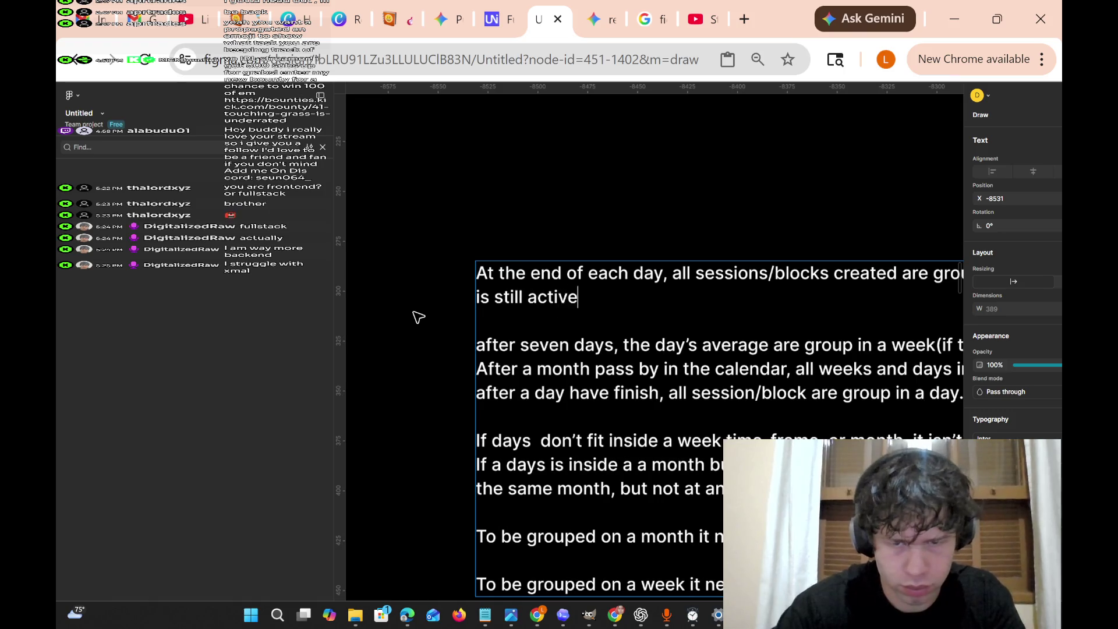
{"action": "key", "text": "BackSpace"}
{"action": "key", "text": "BackSpace"}
{"action": "key", "text": "BackSpace"}
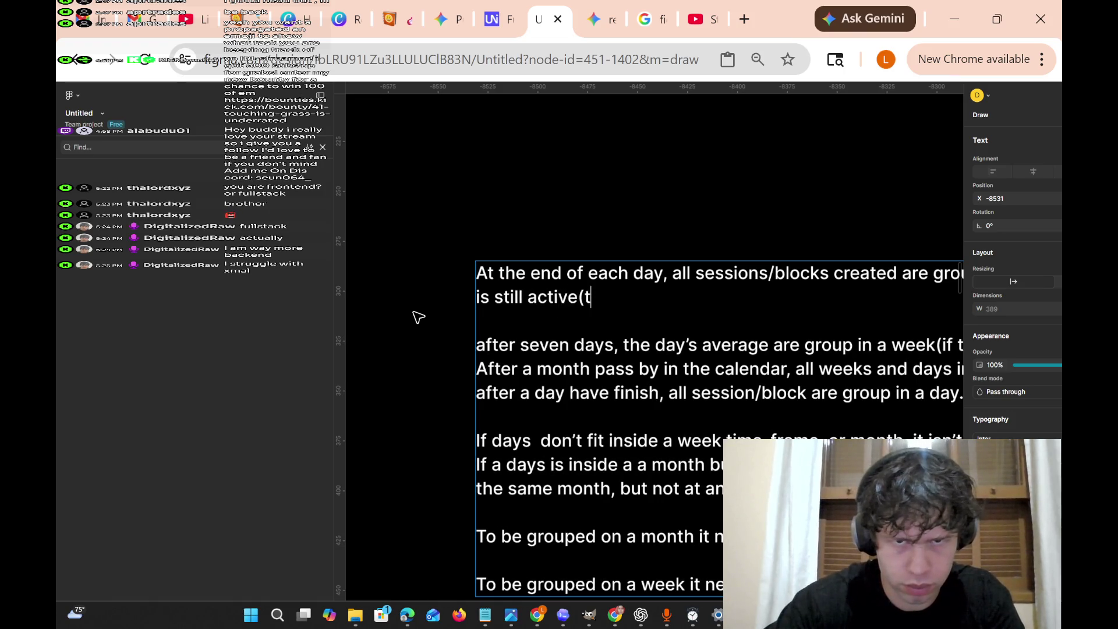
{"action": "type", "text": "running)"}
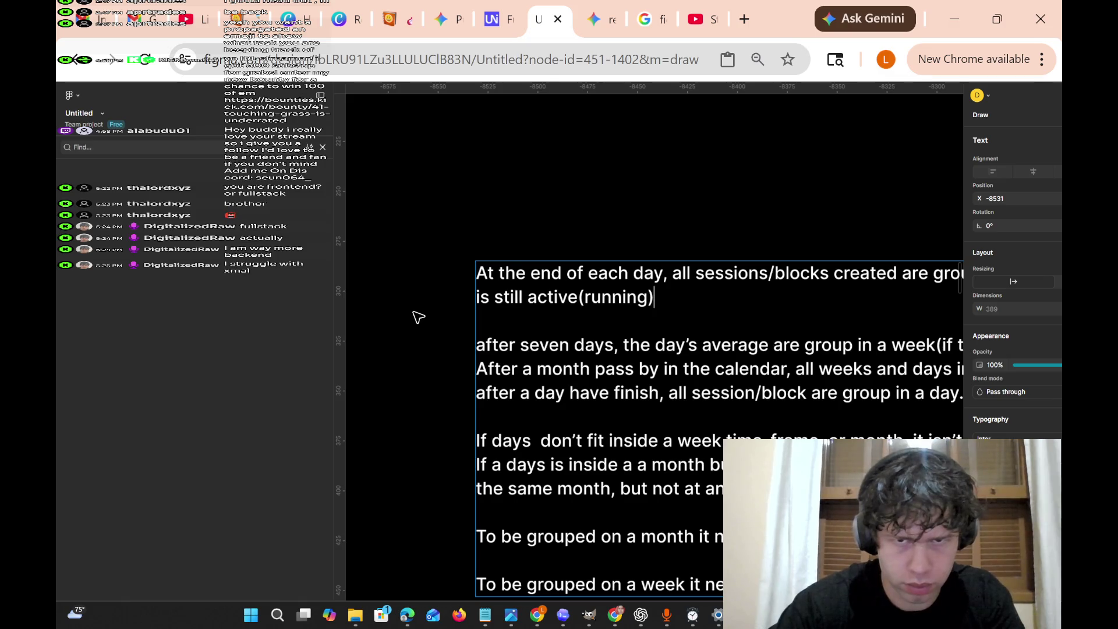
{"action": "type", "text": " It"}
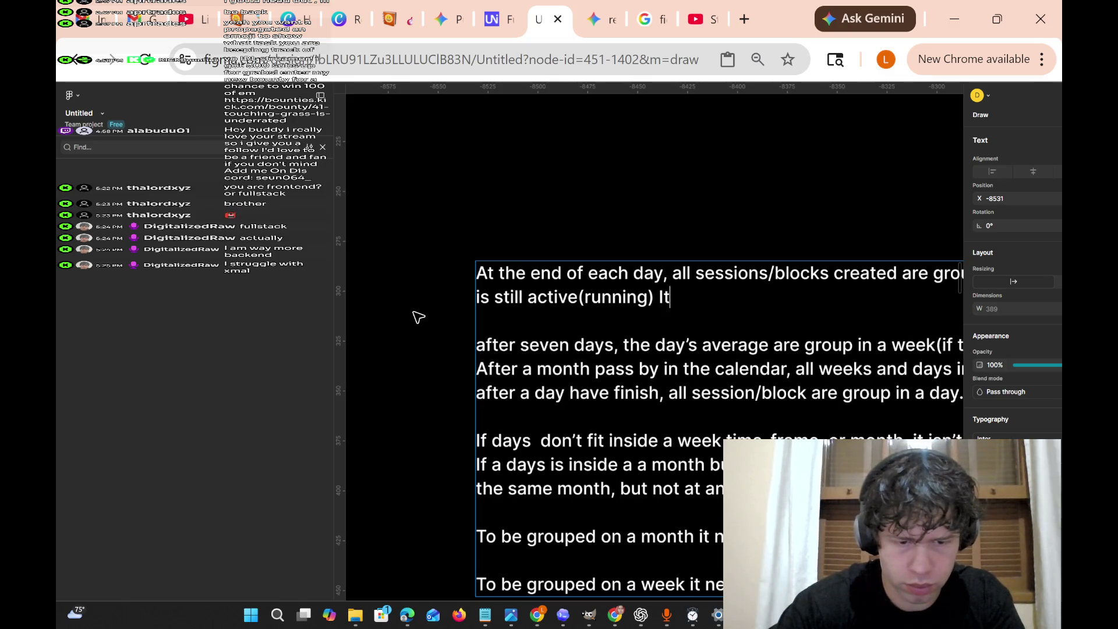
{"action": "type", "text": " keeps u"}
{"action": "key", "text": "BackSpace"}
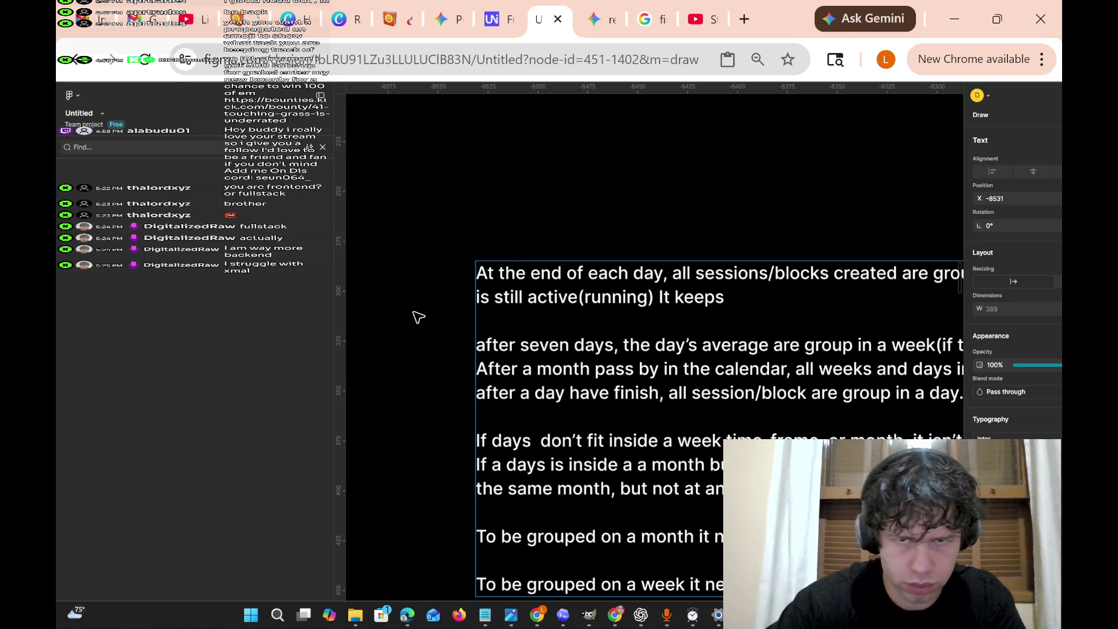
{"action": "key", "text": "BackSpace"}
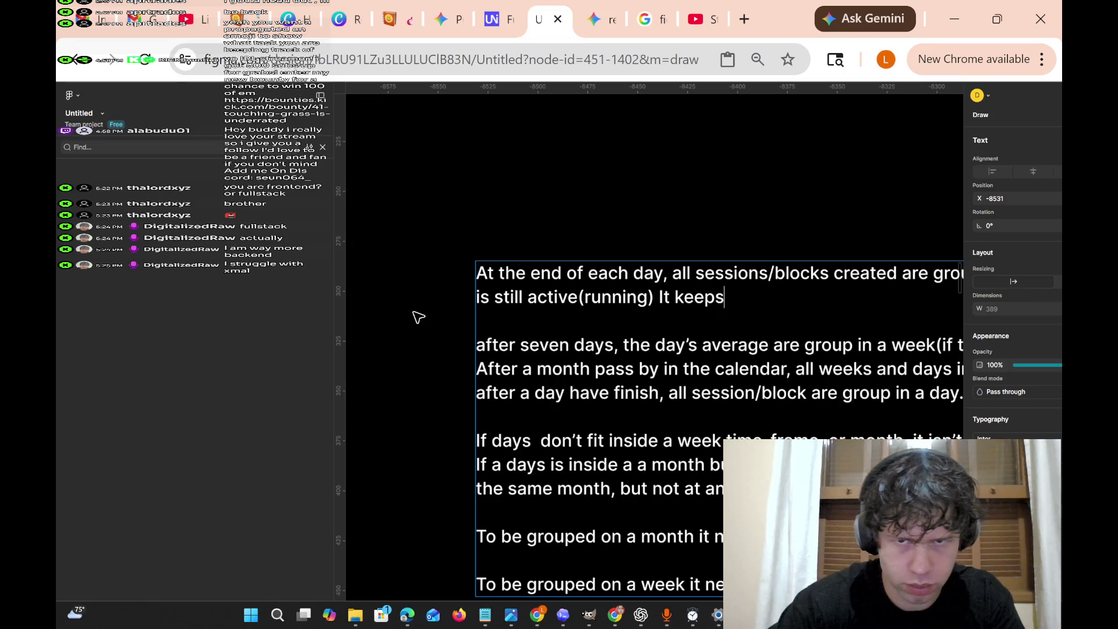
{"action": "type", "text": " regard"}
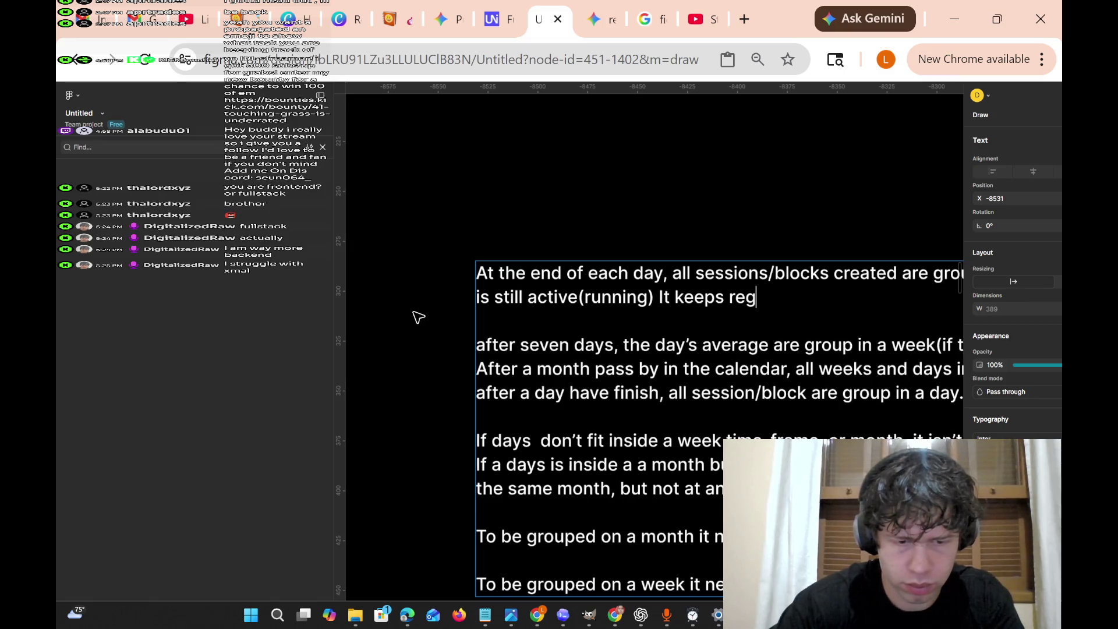
{"action": "key", "text": "BackSpace"}
{"action": "key", "text": "BackSpace"}
{"action": "key", "text": "BackSpace"}
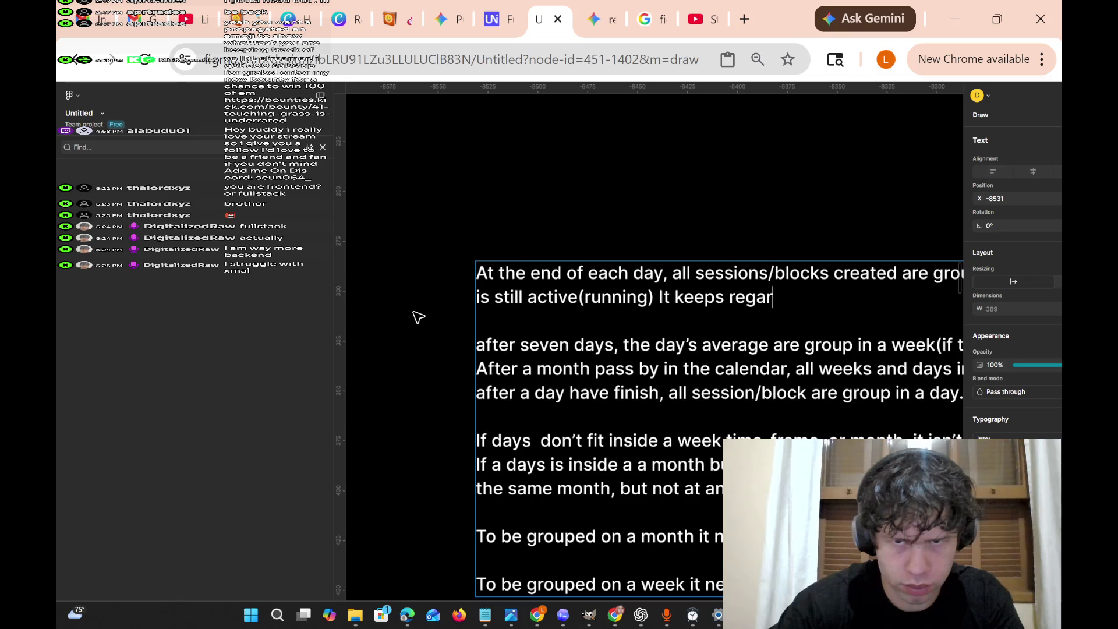
{"action": "key", "text": "BackSpace"}
{"action": "key", "text": "BackSpace"}
{"action": "key", "text": "BackSpace"}
{"action": "type", "text": "appears on the nae"}
{"action": "key", "text": "BackSpace"}
{"action": "key", "text": "BackSpace"}
{"action": "key", "text": "BackSpace"}
{"action": "type", "text": "next day page"}
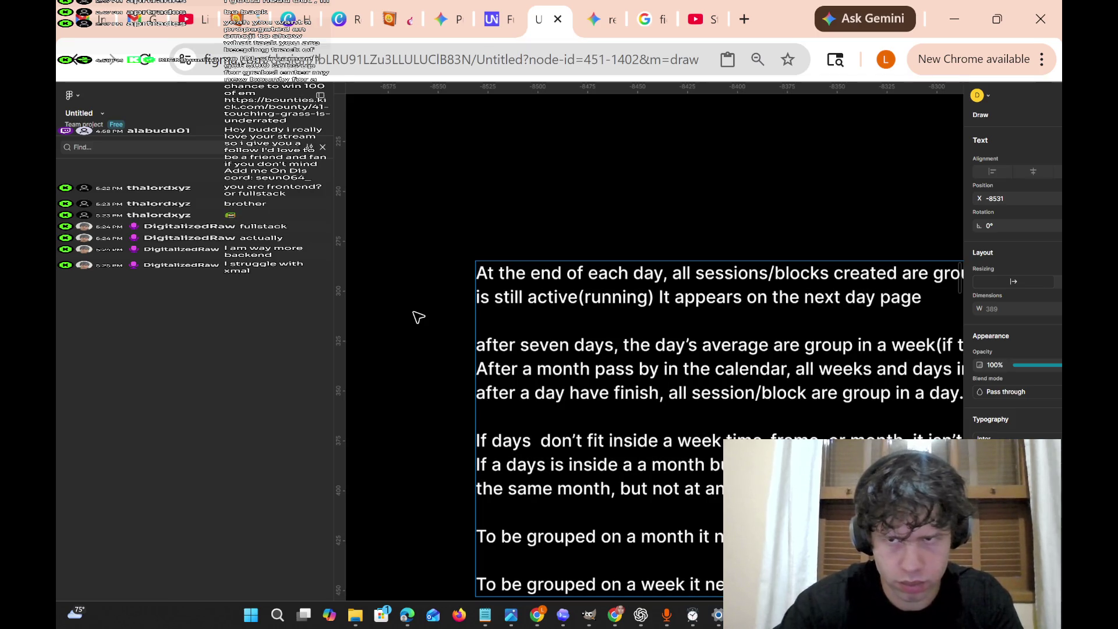
{"action": "type", "text": " ."}
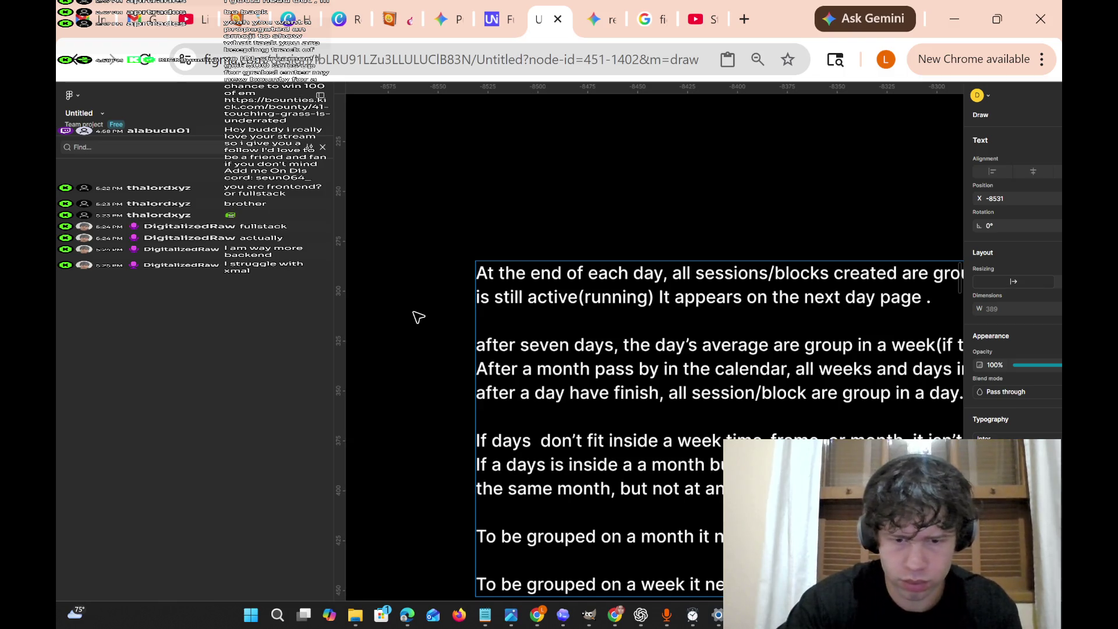
{"action": "key", "text": "BackSpace"}
{"action": "key", "text": "BackSpace"}
{"action": "type", "text": "."}
{"action": "scroll", "coordinate": [418, 317], "scroll_direction": "down", "scroll_amount": 2}
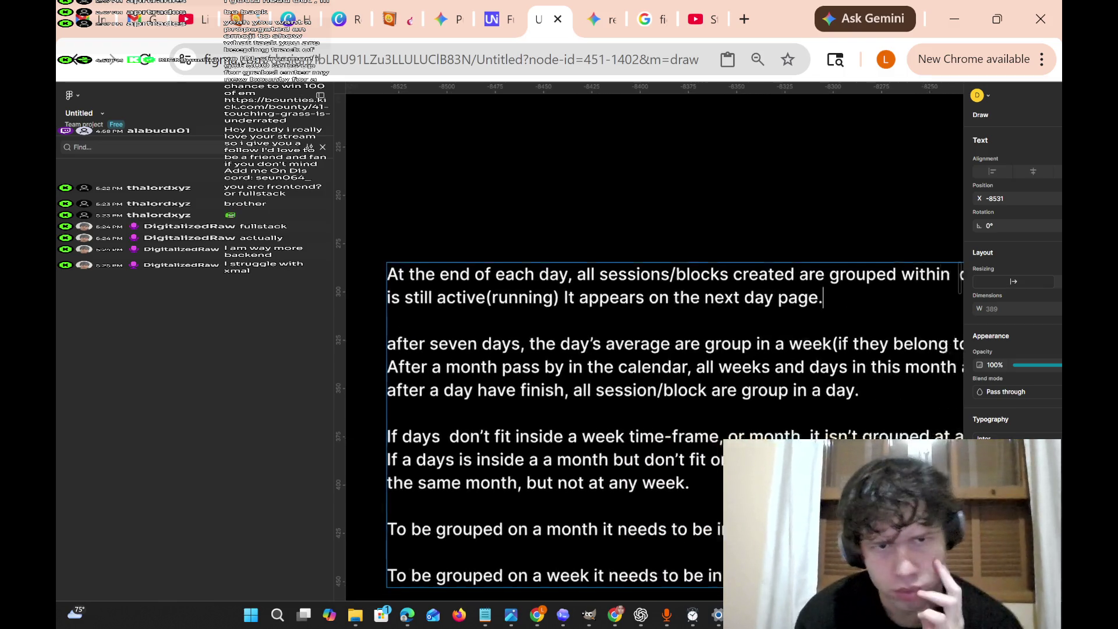
Pan past the settings frames to the Blocks mockups showing Block 1 at 03:24:33 and Block 2 at 00:00:00.
{"action": "scroll", "coordinate": [582, 320], "scroll_direction": "down", "scroll_amount": 2}
{"action": "scroll", "coordinate": [582, 320], "scroll_direction": "right", "scroll_amount": 5}
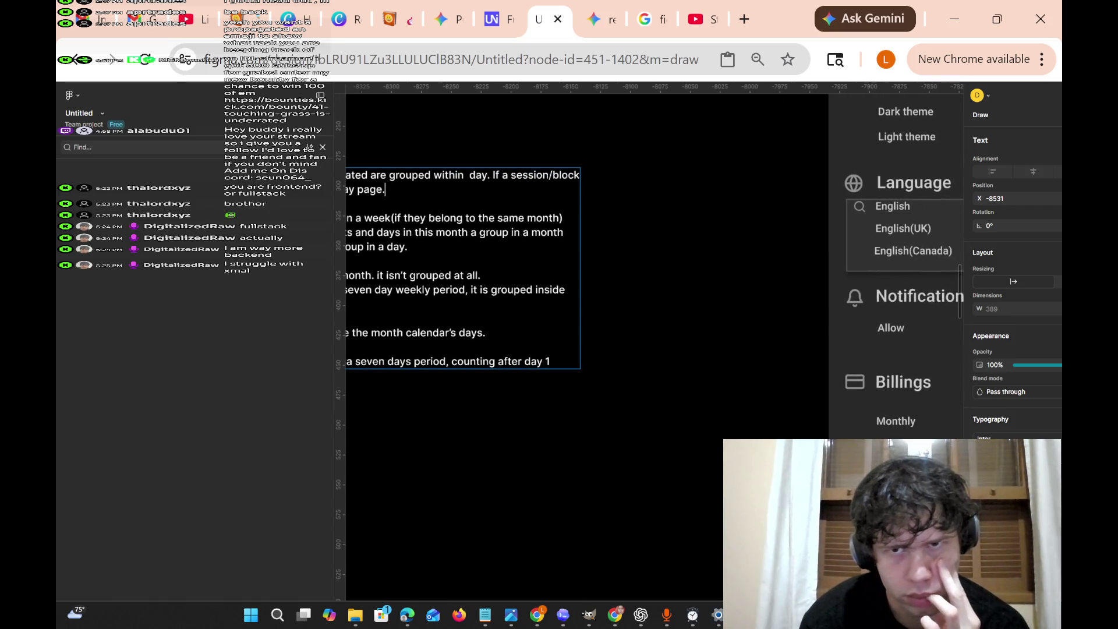
{"action": "scroll", "coordinate": [418, 313], "scroll_direction": "right", "scroll_amount": 5}
{"action": "scroll", "coordinate": [418, 313], "scroll_direction": "up", "scroll_amount": 4}
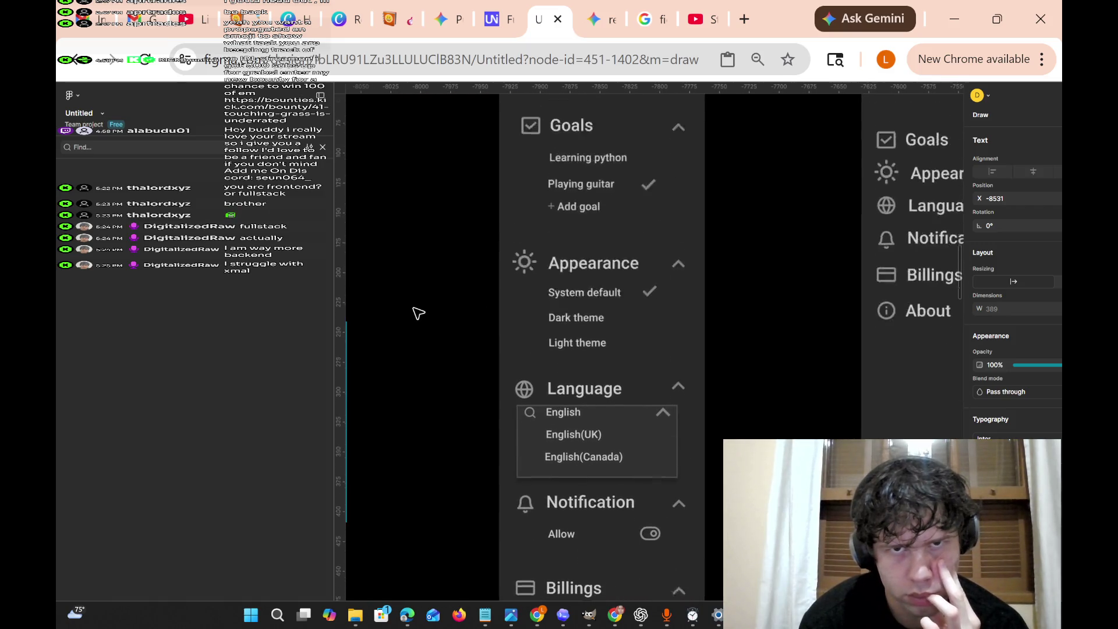
{"action": "scroll", "coordinate": [418, 313], "scroll_direction": "right", "scroll_amount": 3}
{"action": "scroll", "coordinate": [419, 313], "scroll_direction": "right", "scroll_amount": 8}
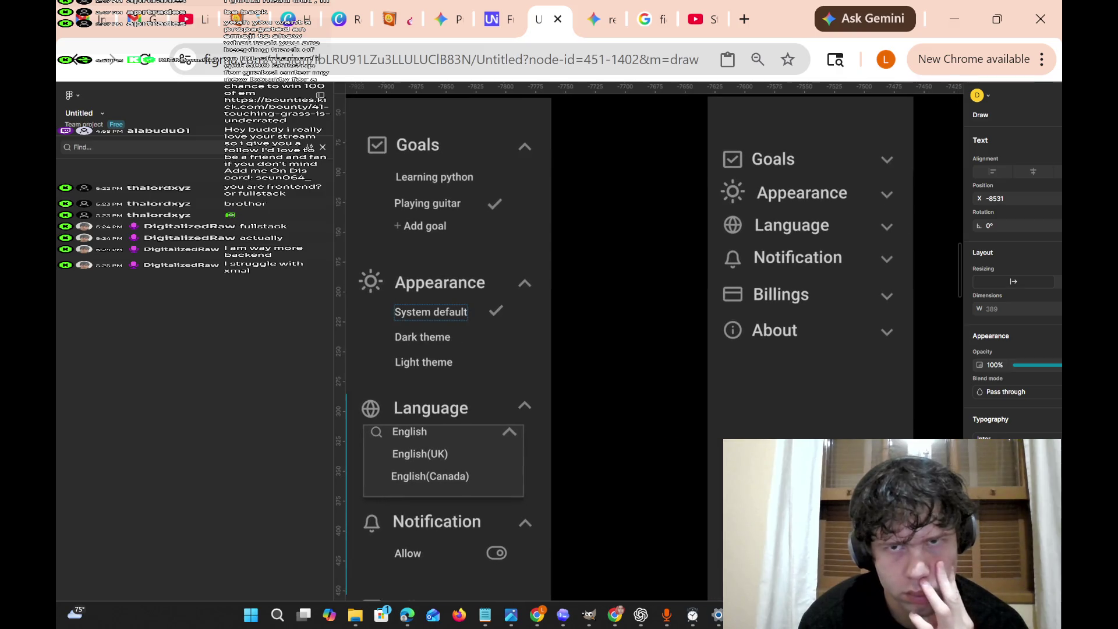
{"action": "scroll", "coordinate": [418, 313], "scroll_direction": "down", "scroll_amount": 2}
{"action": "scroll", "coordinate": [418, 313], "scroll_direction": "left", "scroll_amount": 13}
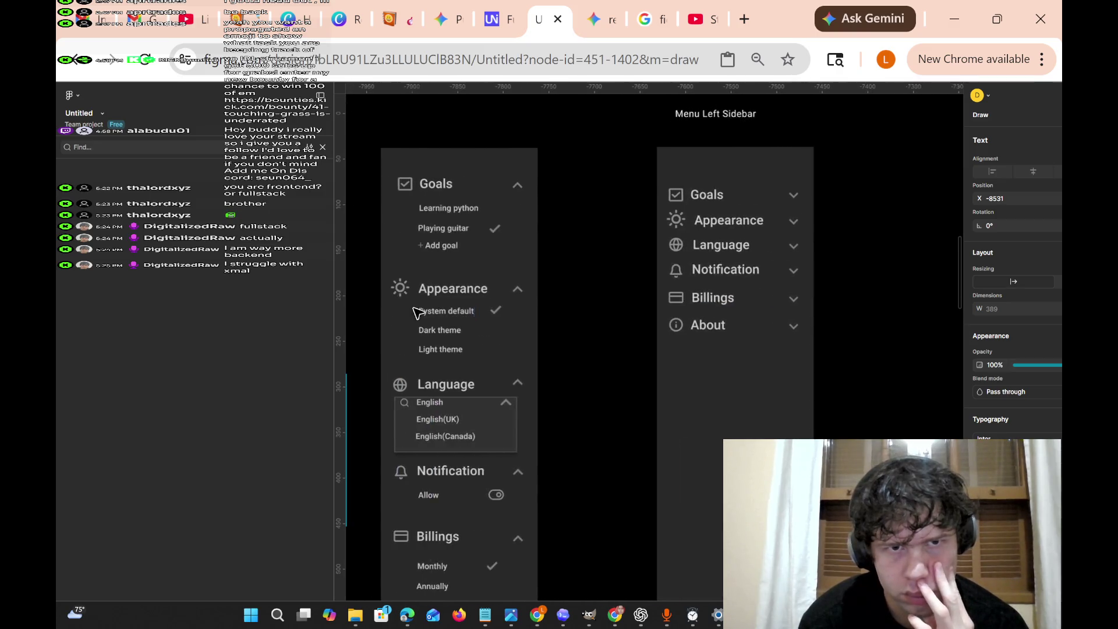
{"action": "scroll", "coordinate": [418, 314], "scroll_direction": "down", "scroll_amount": 5}
{"action": "scroll", "coordinate": [419, 313], "scroll_direction": "down", "scroll_amount": 3}
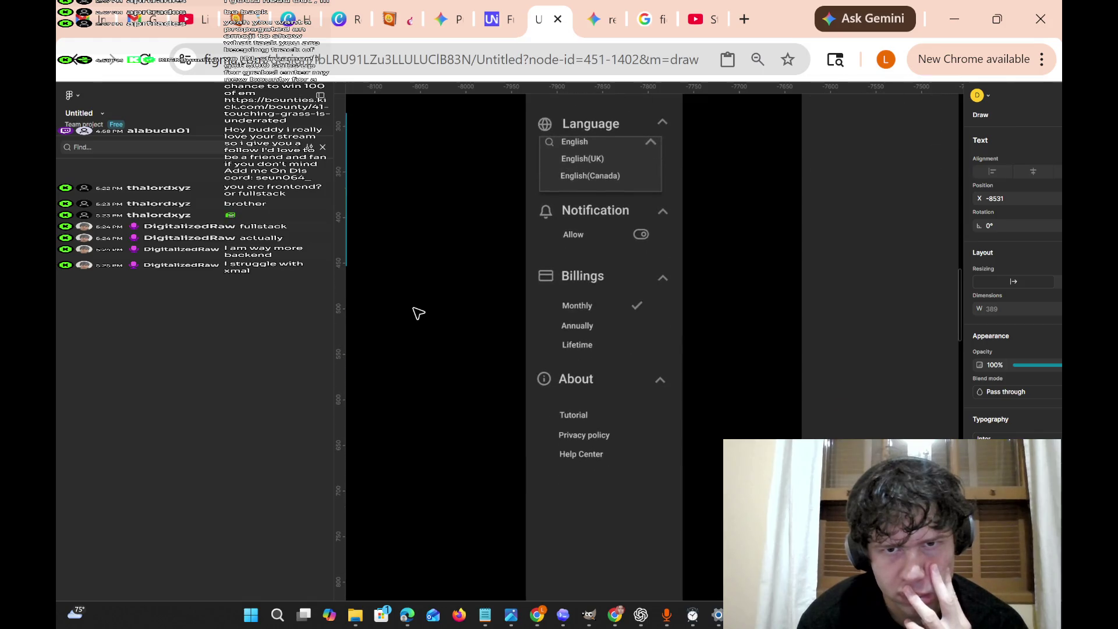
{"action": "scroll", "coordinate": [419, 313], "scroll_direction": "right", "scroll_amount": 1}
{"action": "scroll", "coordinate": [418, 314], "scroll_direction": "up", "scroll_amount": 5}
{"action": "scroll", "coordinate": [418, 313], "scroll_direction": "down", "scroll_amount": 5}
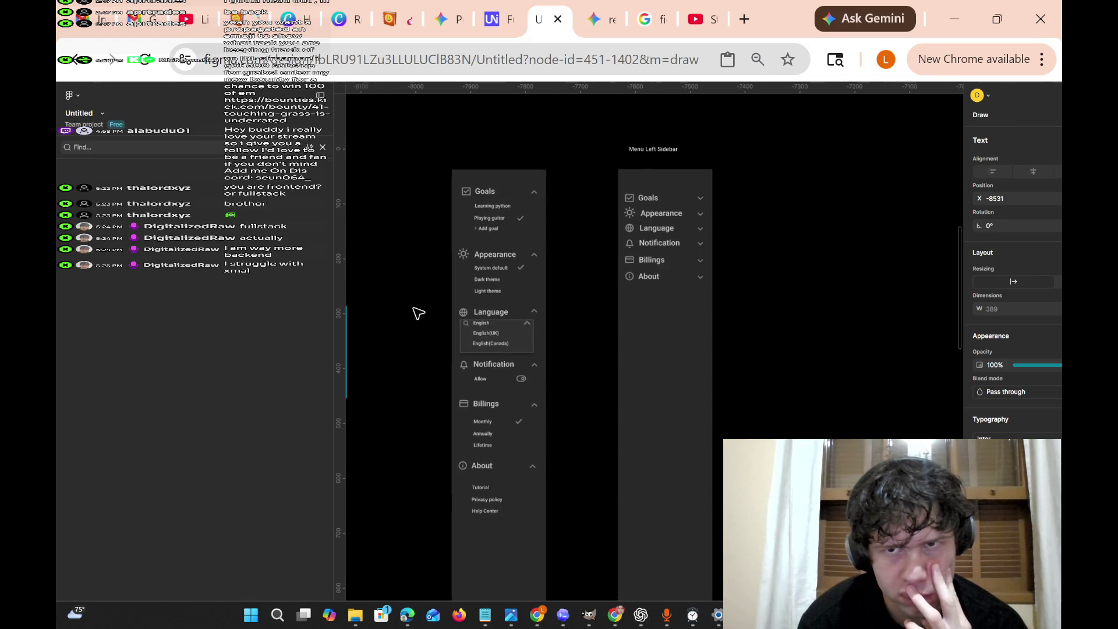
{"action": "scroll", "coordinate": [418, 313], "scroll_direction": "right", "scroll_amount": 10}
{"action": "scroll", "coordinate": [418, 314], "scroll_direction": "up", "scroll_amount": 4}
{"action": "scroll", "coordinate": [418, 314], "scroll_direction": "left", "scroll_amount": 4}
{"action": "scroll", "coordinate": [418, 314], "scroll_direction": "up", "scroll_amount": 1}
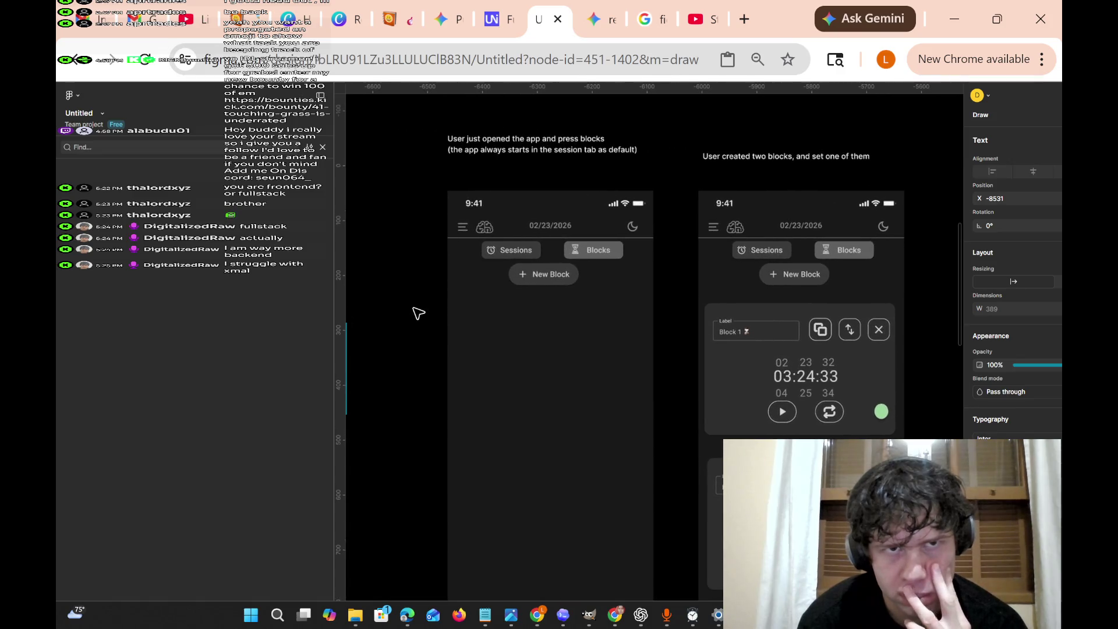
{"action": "scroll", "coordinate": [419, 313], "scroll_direction": "right", "scroll_amount": 1}
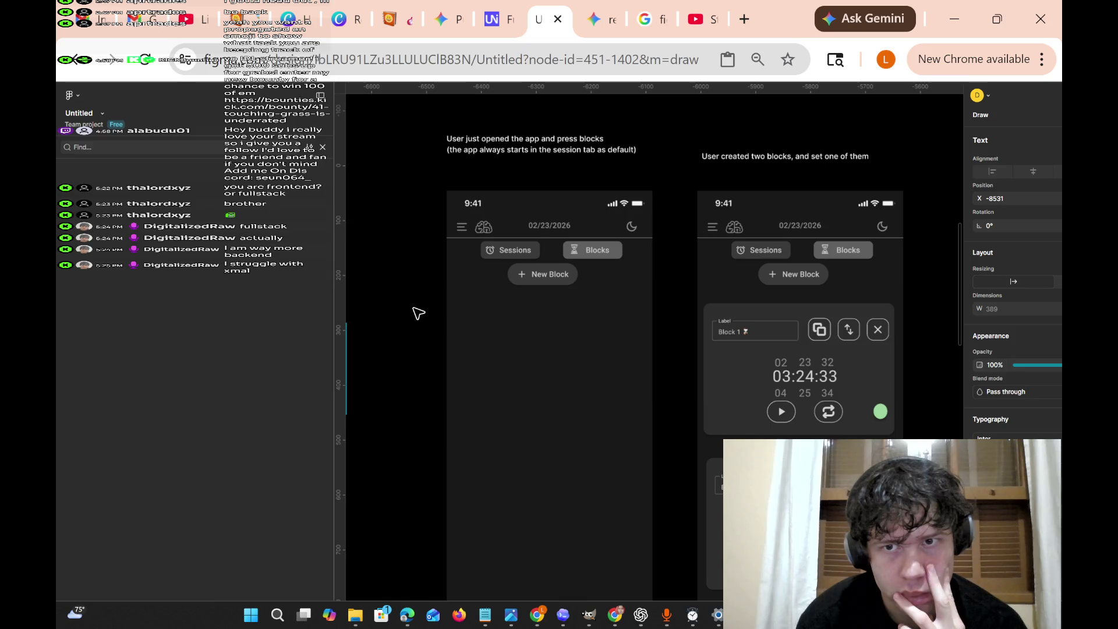
{"action": "scroll", "coordinate": [419, 313], "scroll_direction": "down", "scroll_amount": 1}
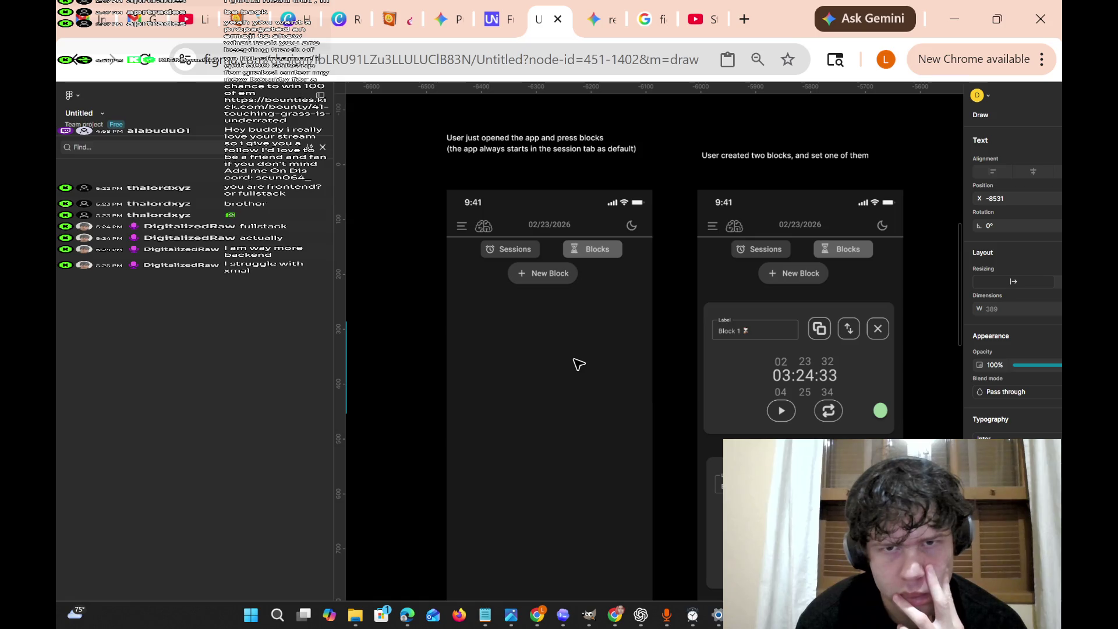
{"action": "scroll", "coordinate": [578, 364], "scroll_direction": "right", "scroll_amount": 3}
{"action": "scroll", "coordinate": [578, 364], "scroll_direction": "right", "scroll_amount": 5}
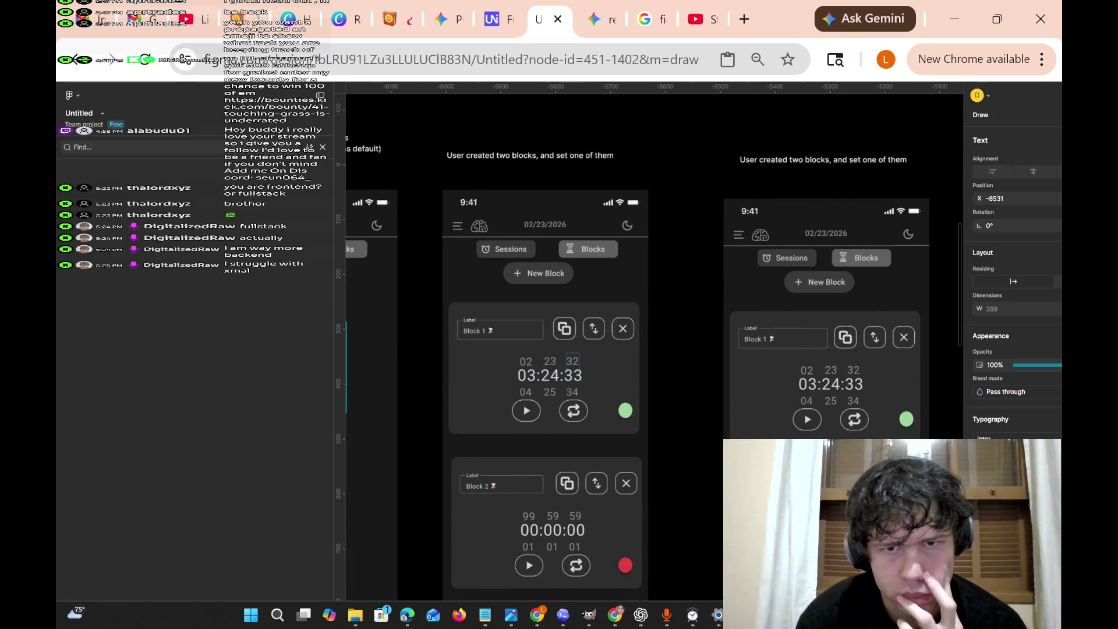
{"action": "scroll", "coordinate": [579, 364], "scroll_direction": "down", "scroll_amount": 2}
{"action": "scroll", "coordinate": [578, 364], "scroll_direction": "right", "scroll_amount": 2}
{"action": "scroll", "coordinate": [579, 364], "scroll_direction": "down", "scroll_amount": 1}
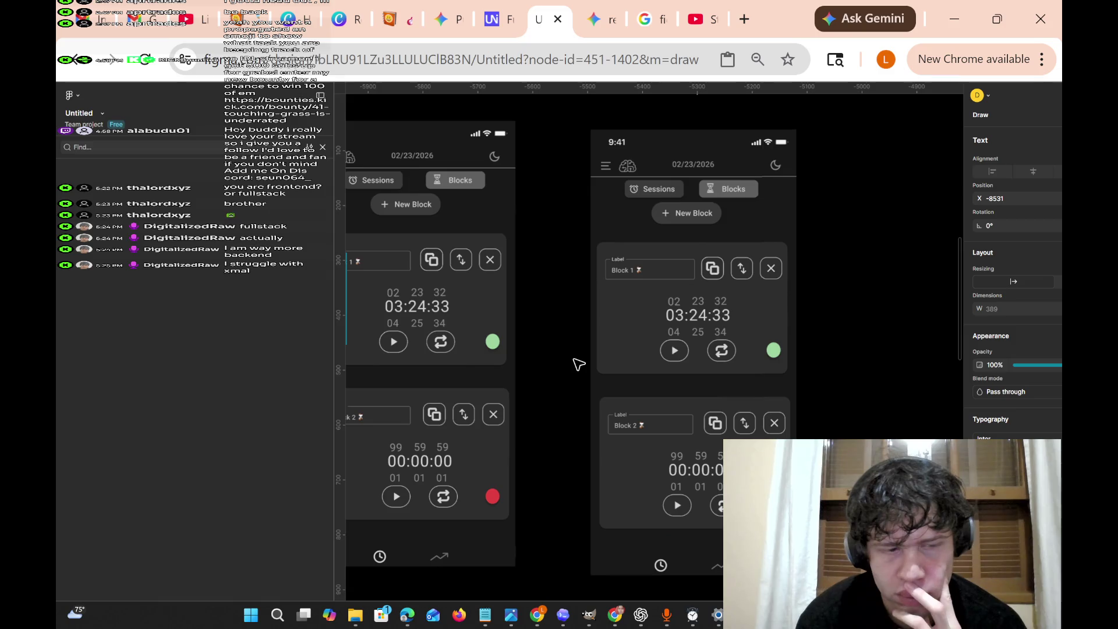